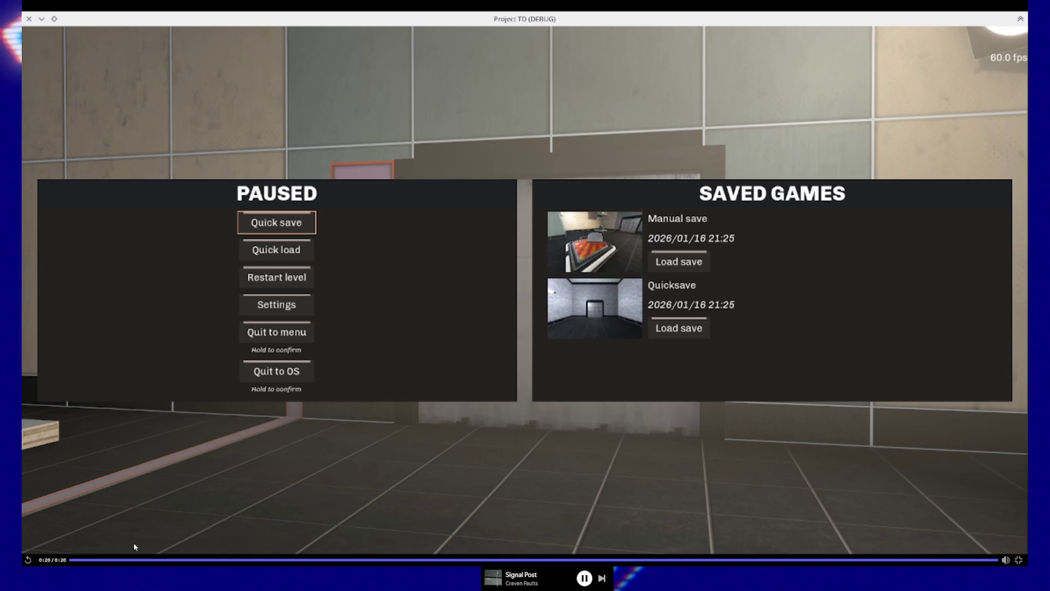
Replay the console door-opening clip twice, then return to the gear model in Blender.
{"action": "left_click", "coordinate": [75, 559]}
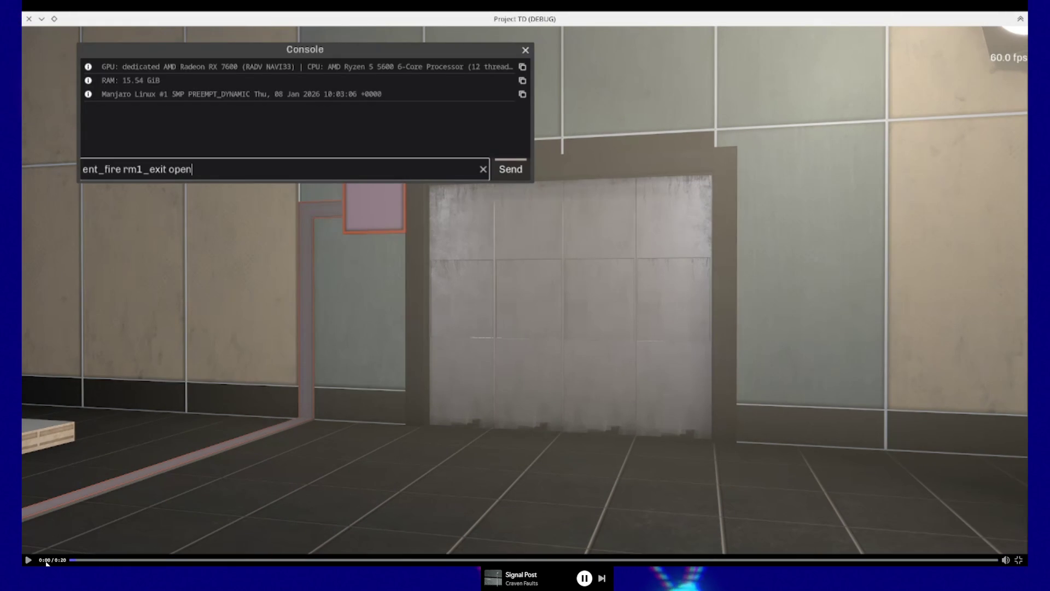
{"action": "left_click", "coordinate": [292, 426]}
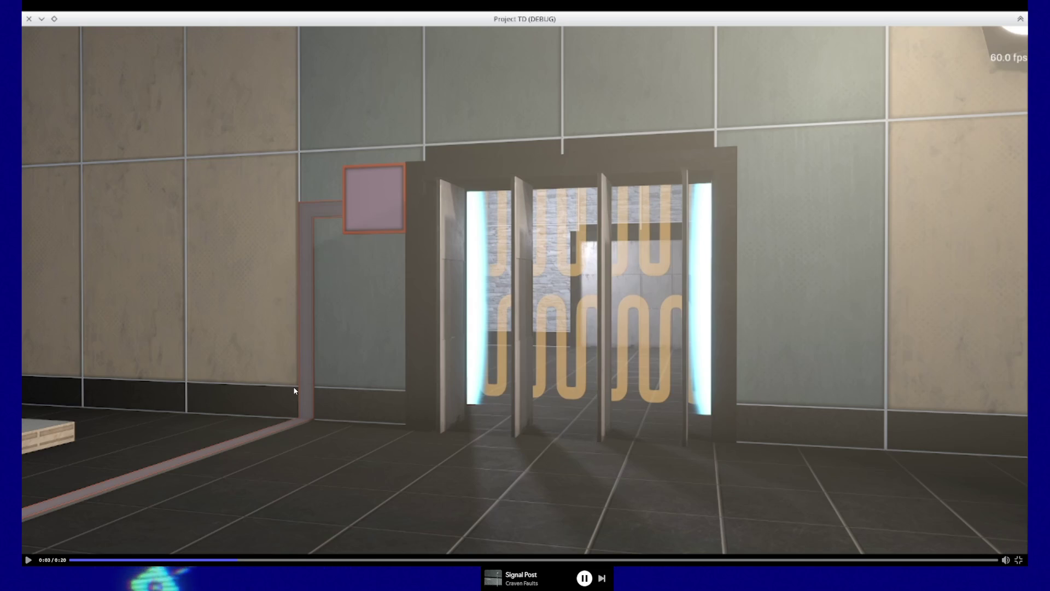
{"action": "left_click", "coordinate": [82, 560]}
{"action": "left_click", "coordinate": [28, 561]}
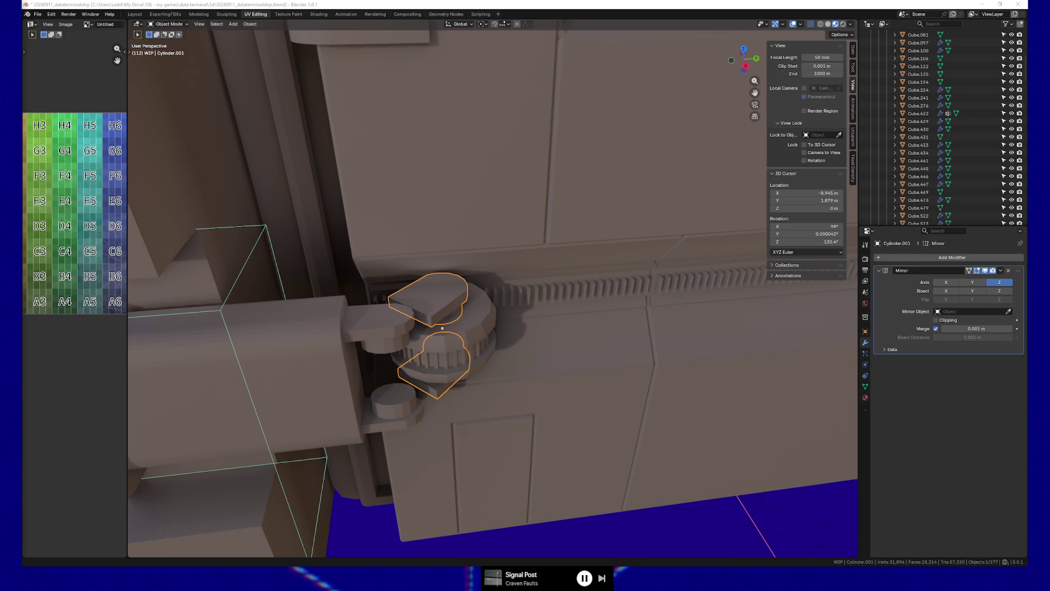
{"action": "mouse_move", "coordinate": [570, 435]}
{"action": "middle_mouse_down"}
{"action": "mouse_move", "coordinate": [445, 346]}
{"action": "mouse_move", "coordinate": [492, 334]}
{"action": "middle_mouse_up"}
Frame the gear and move the arm's end face about 0.047 m along local X.
{"action": "scroll", "coordinate": [500, 329], "scroll_direction": "up", "scroll_amount": 3}
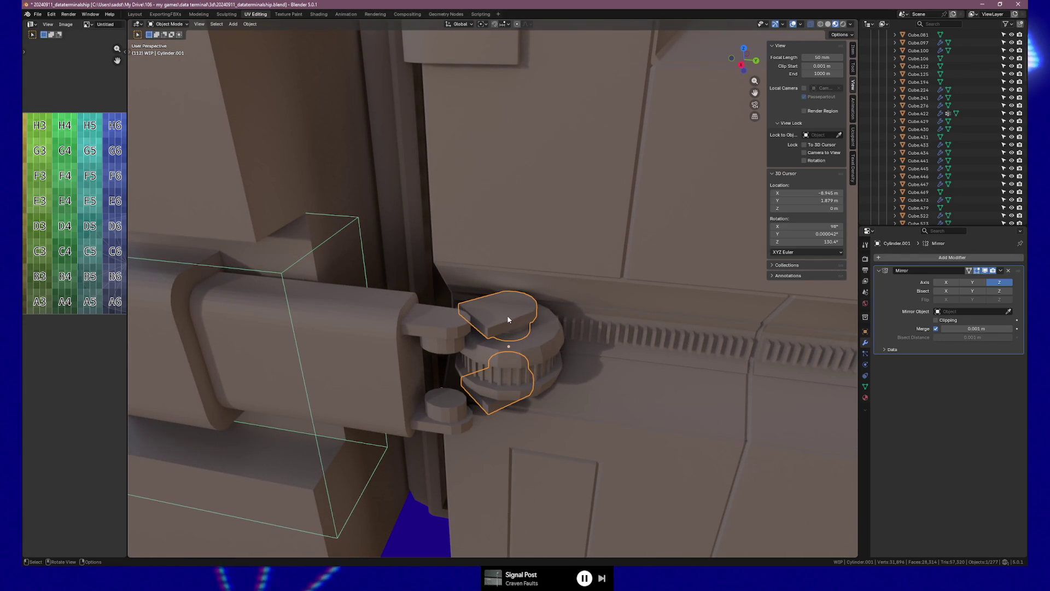
{"action": "scroll", "coordinate": [488, 339], "scroll_direction": "up", "scroll_amount": 1}
{"action": "mouse_move", "coordinate": [489, 340]}
{"action": "middle_mouse_down"}
{"action": "mouse_move", "coordinate": [465, 329]}
{"action": "mouse_move", "coordinate": [445, 343]}
{"action": "mouse_move", "coordinate": [496, 332]}
{"action": "middle_mouse_up"}
{"action": "key", "text": "grave"}
{"action": "left_click", "coordinate": [557, 350]}
{"action": "mouse_move", "coordinate": [557, 351]}
{"action": "middle_mouse_down"}
{"action": "mouse_move", "coordinate": [557, 374]}
{"action": "mouse_move", "coordinate": [507, 311]}
{"action": "mouse_move", "coordinate": [538, 311]}
{"action": "mouse_move", "coordinate": [511, 295]}
{"action": "middle_mouse_up"}
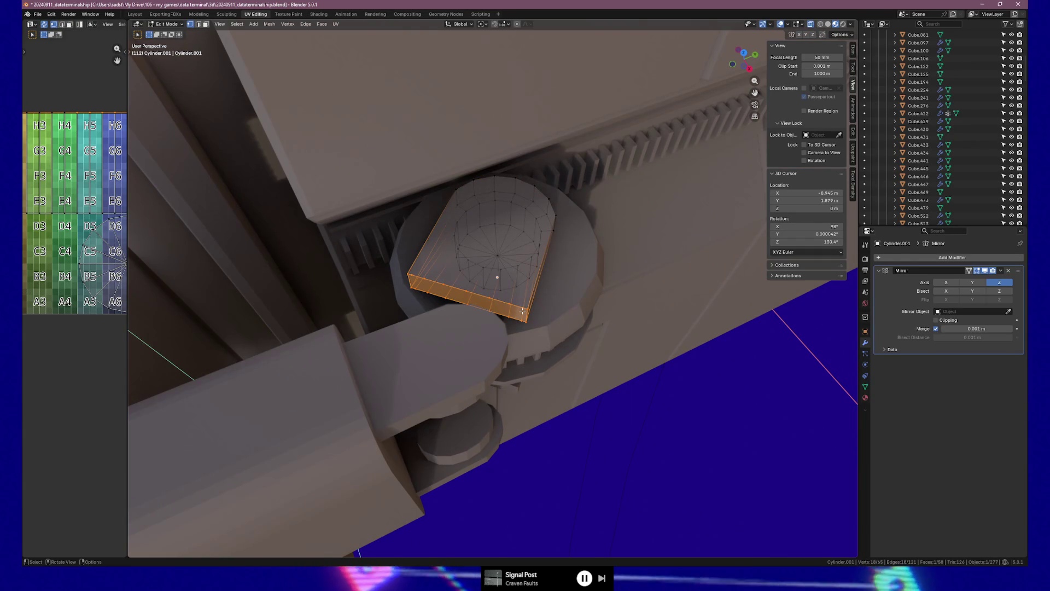
{"action": "key", "text": "g"}
{"action": "key", "text": "y"}
{"action": "key", "text": "y"}
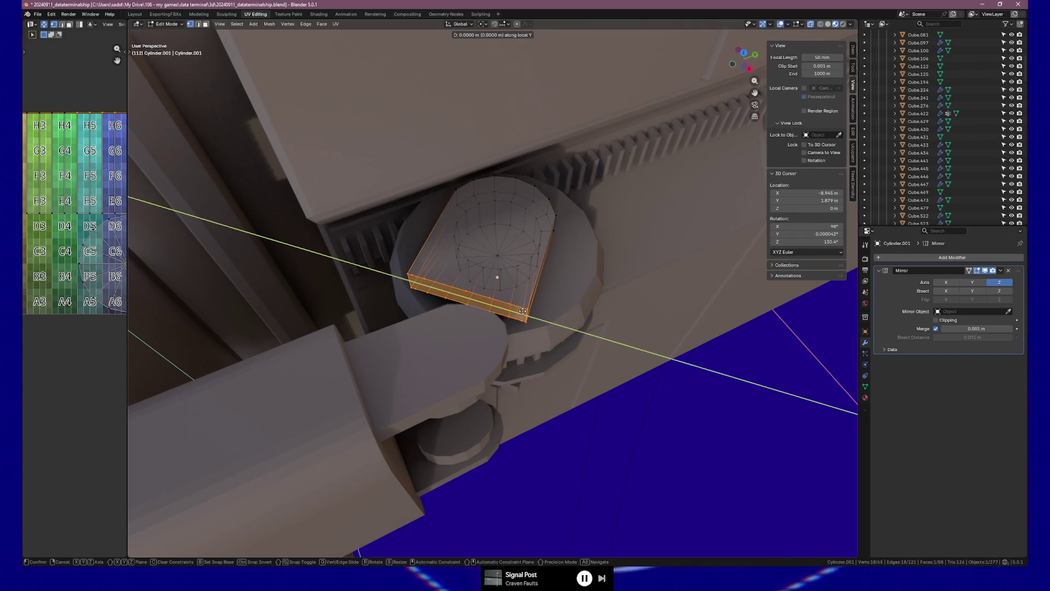
{"action": "key", "text": "x"}
{"action": "key", "text": "x"}
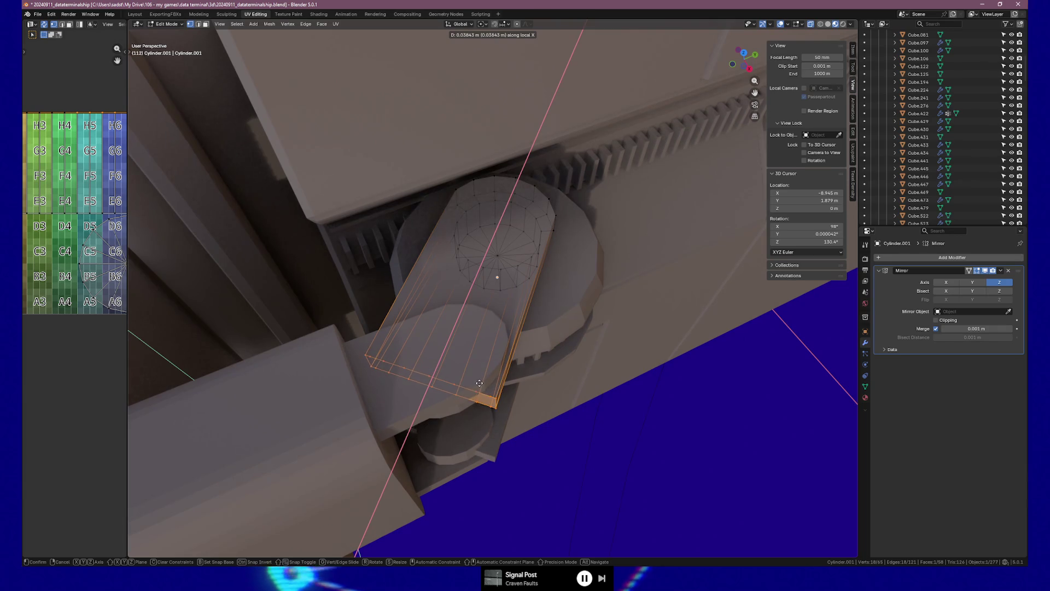
{"action": "left_click", "coordinate": [466, 398]}
{"action": "mouse_move", "coordinate": [466, 399]}
{"action": "middle_mouse_down"}
{"action": "mouse_move", "coordinate": [449, 374]}
{"action": "mouse_move", "coordinate": [497, 341]}
{"action": "mouse_move", "coordinate": [481, 372]}
{"action": "mouse_move", "coordinate": [453, 379]}
{"action": "mouse_move", "coordinate": [526, 386]}
{"action": "mouse_move", "coordinate": [530, 372]}
{"action": "mouse_move", "coordinate": [487, 369]}
{"action": "mouse_move", "coordinate": [525, 377]}
{"action": "mouse_move", "coordinate": [517, 372]}
{"action": "middle_mouse_up"}
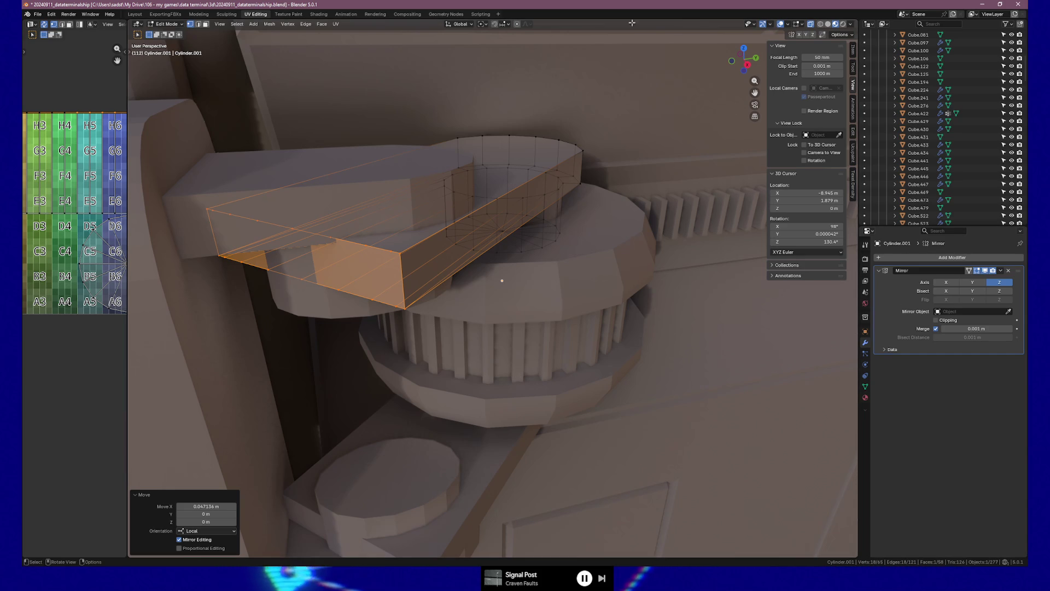
{"action": "mouse_move", "coordinate": [569, 199]}
{"action": "middle_mouse_down"}
{"action": "mouse_move", "coordinate": [529, 213]}
{"action": "mouse_move", "coordinate": [530, 233]}
{"action": "mouse_move", "coordinate": [542, 231]}
{"action": "mouse_move", "coordinate": [482, 213]}
{"action": "mouse_move", "coordinate": [579, 198]}
{"action": "middle_mouse_up"}
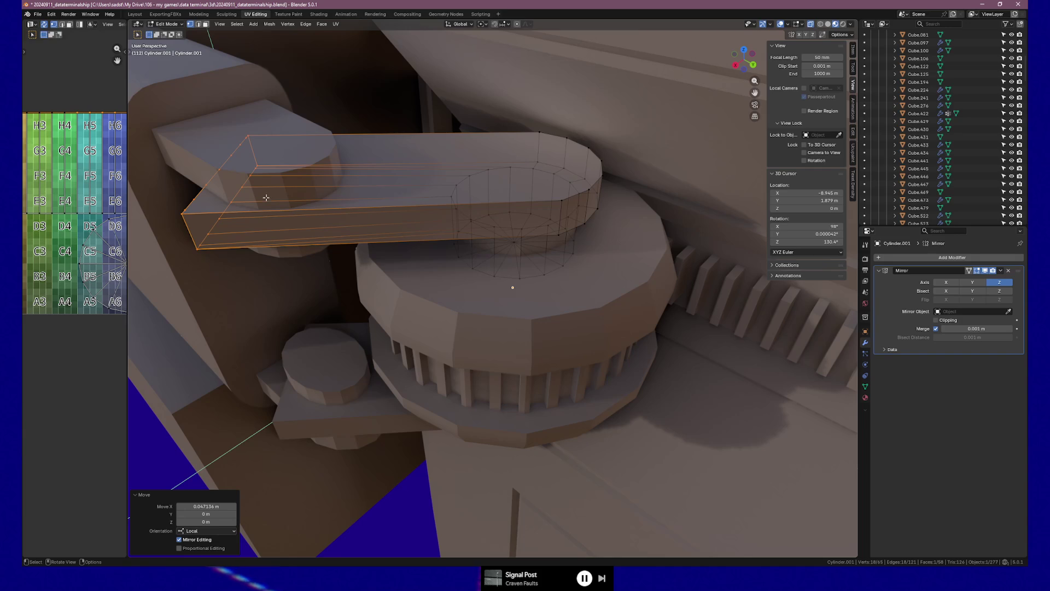
{"action": "mouse_move", "coordinate": [300, 225]}
{"action": "middle_mouse_down"}
{"action": "mouse_move", "coordinate": [396, 237]}
{"action": "mouse_move", "coordinate": [363, 260]}
{"action": "mouse_move", "coordinate": [351, 253]}
{"action": "middle_mouse_up"}
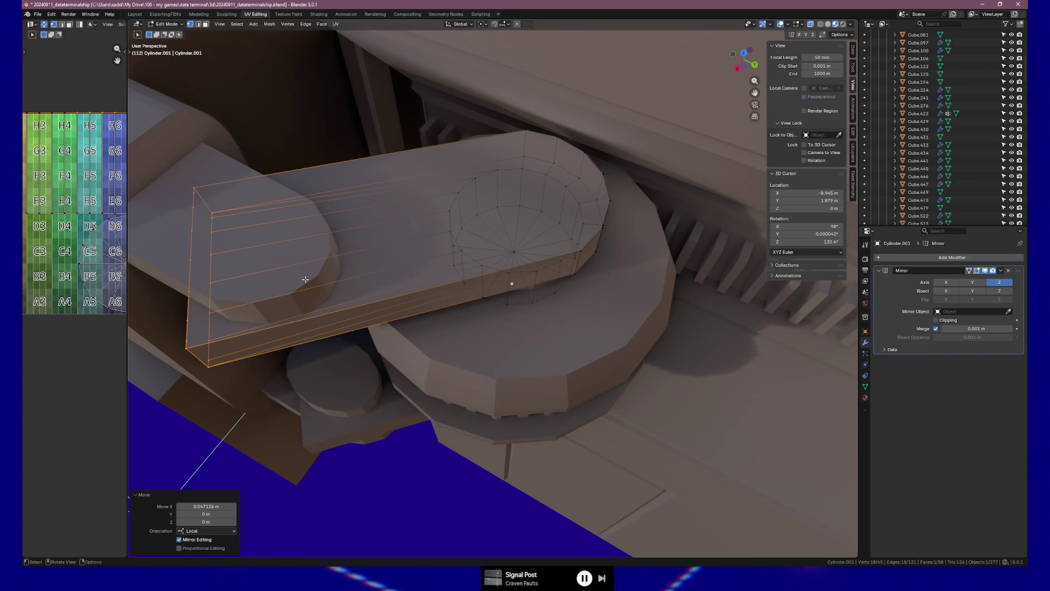
{"action": "mouse_move", "coordinate": [295, 275]}
{"action": "middle_mouse_down"}
{"action": "mouse_move", "coordinate": [342, 215]}
{"action": "mouse_move", "coordinate": [328, 211]}
{"action": "mouse_move", "coordinate": [332, 237]}
{"action": "middle_mouse_up"}
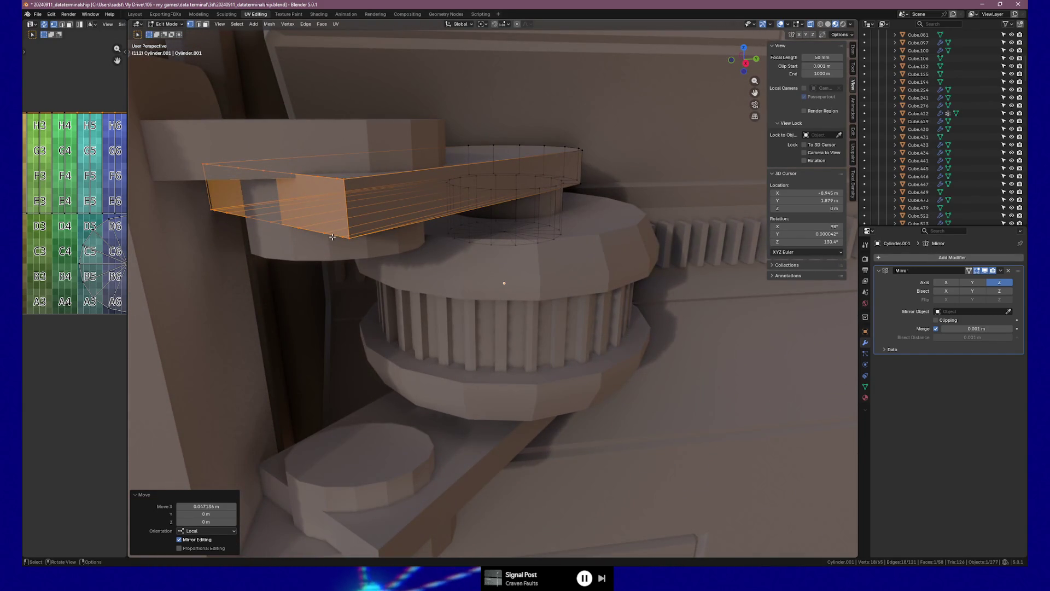
{"action": "middle_click_drag", "start_coordinate": [339, 220], "coordinate": [398, 218]}
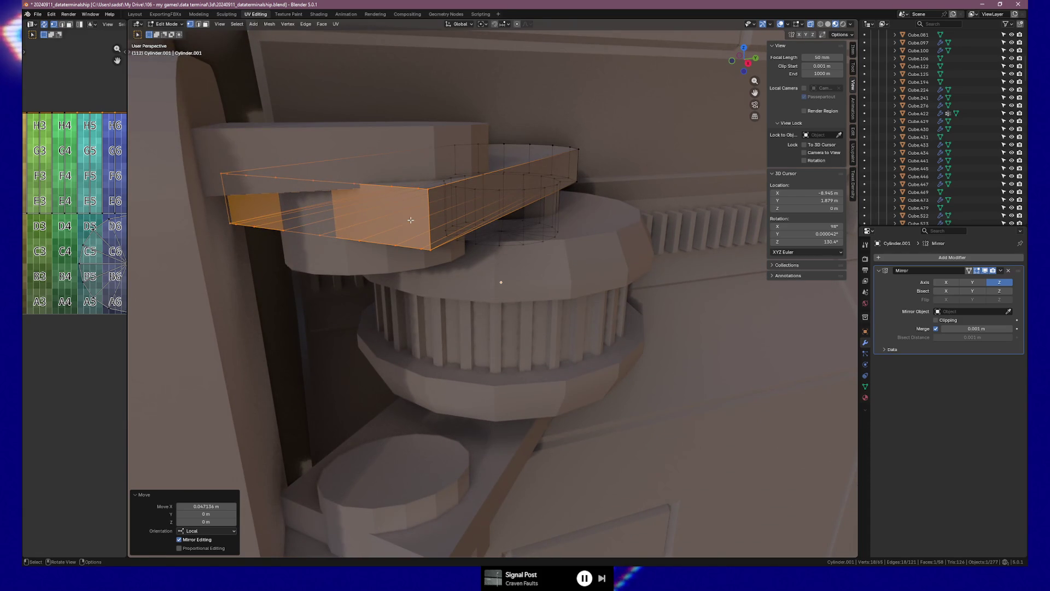
{"action": "key", "text": "3"}
Switch to vertex selection and knife three vertical cuts across the arm's side face.
{"action": "left_click", "coordinate": [428, 211]}
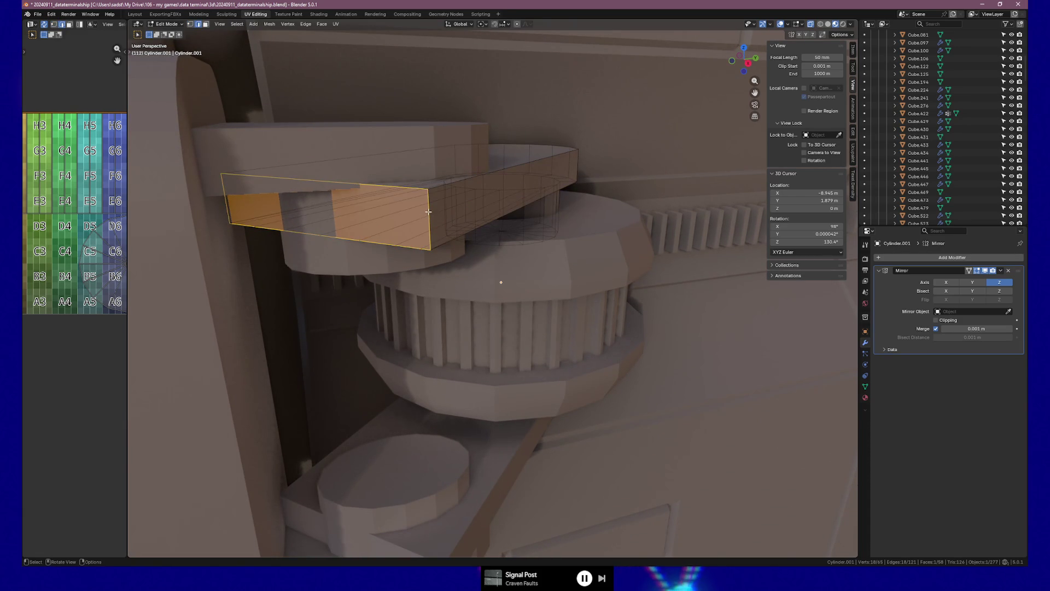
{"action": "left_click", "coordinate": [319, 204], "text": "ctrl+alt"}
{"action": "middle_click_drag", "start_coordinate": [319, 204], "coordinate": [367, 212]}
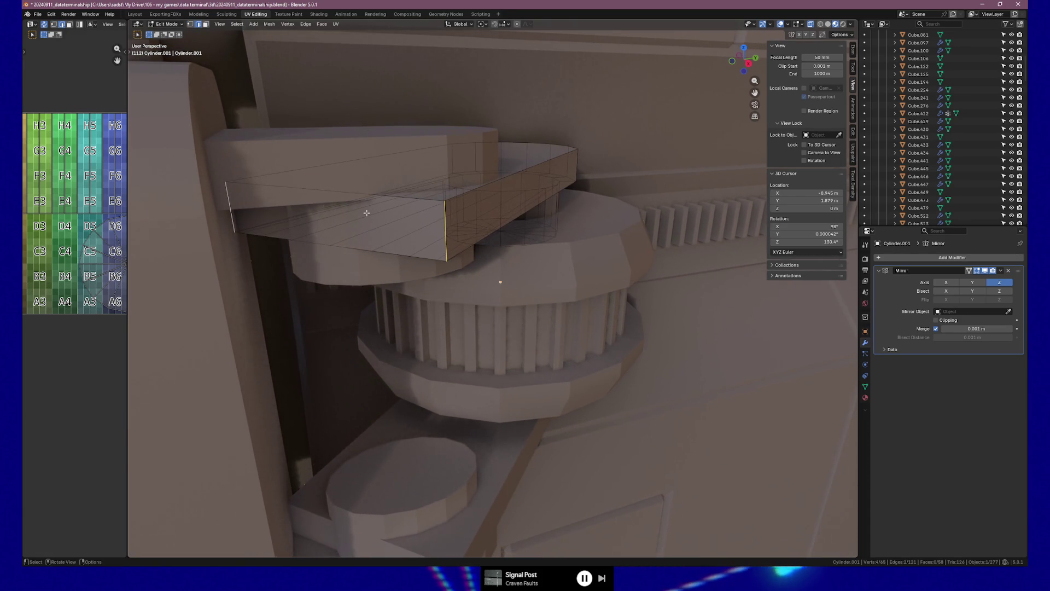
{"action": "key", "text": "1"}
{"action": "left_click", "coordinate": [434, 201]}
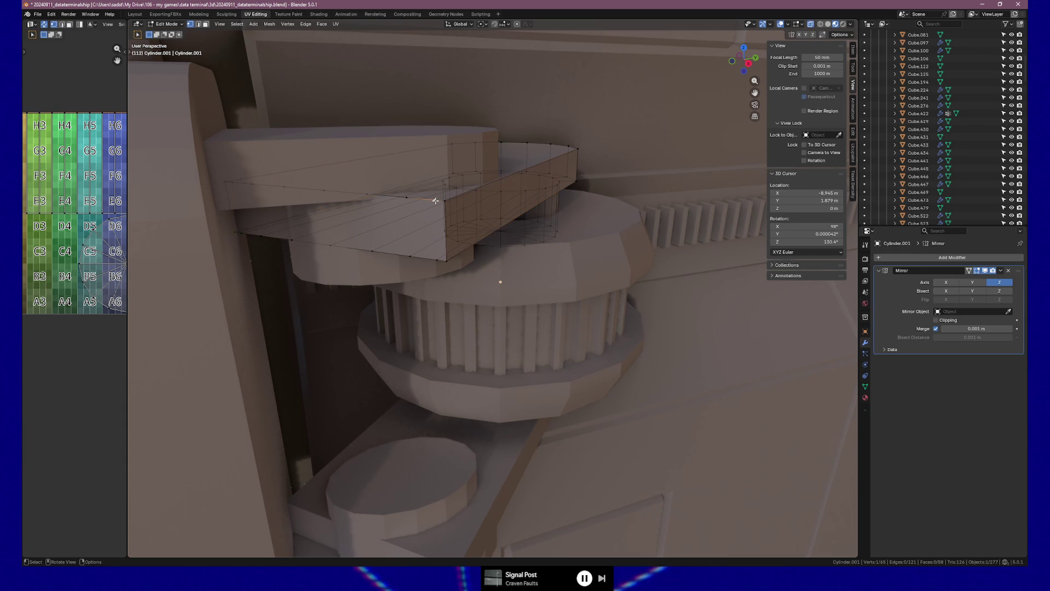
{"action": "key", "text": "k"}
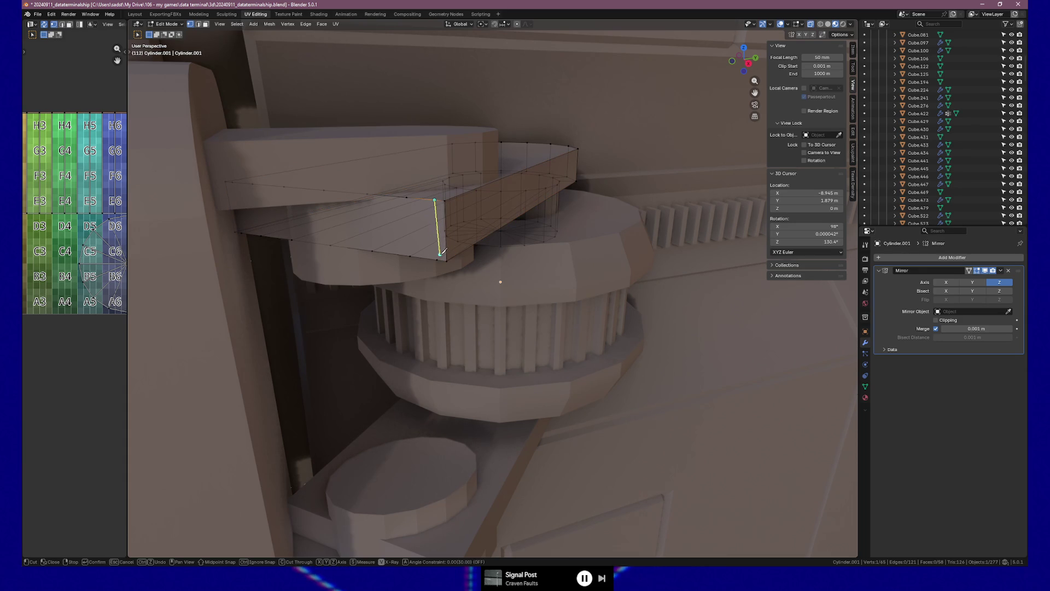
{"action": "left_click", "coordinate": [437, 260]}
{"action": "key", "text": "Return"}
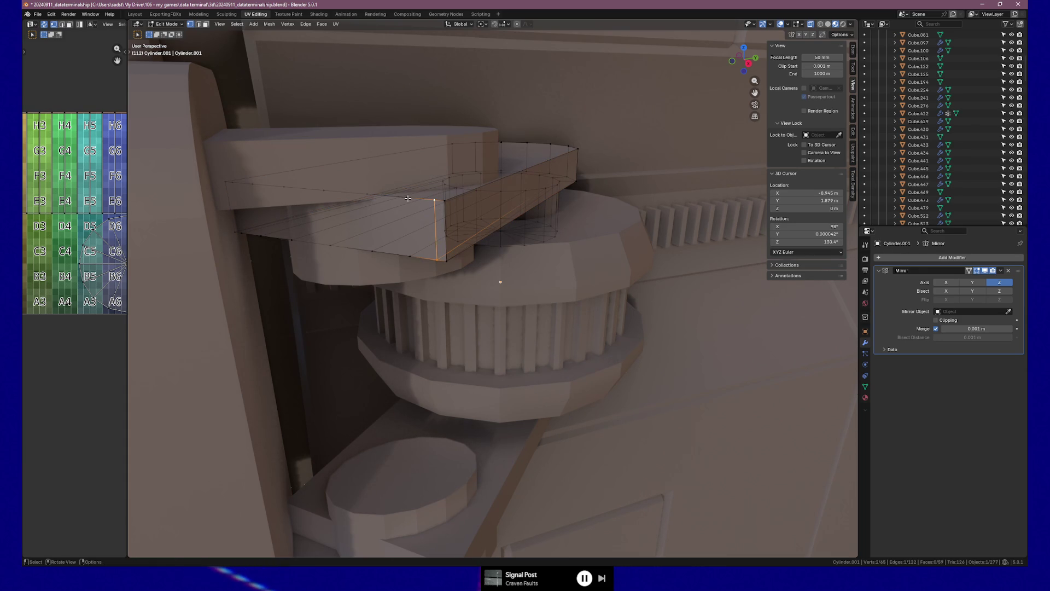
{"action": "key", "text": "k"}
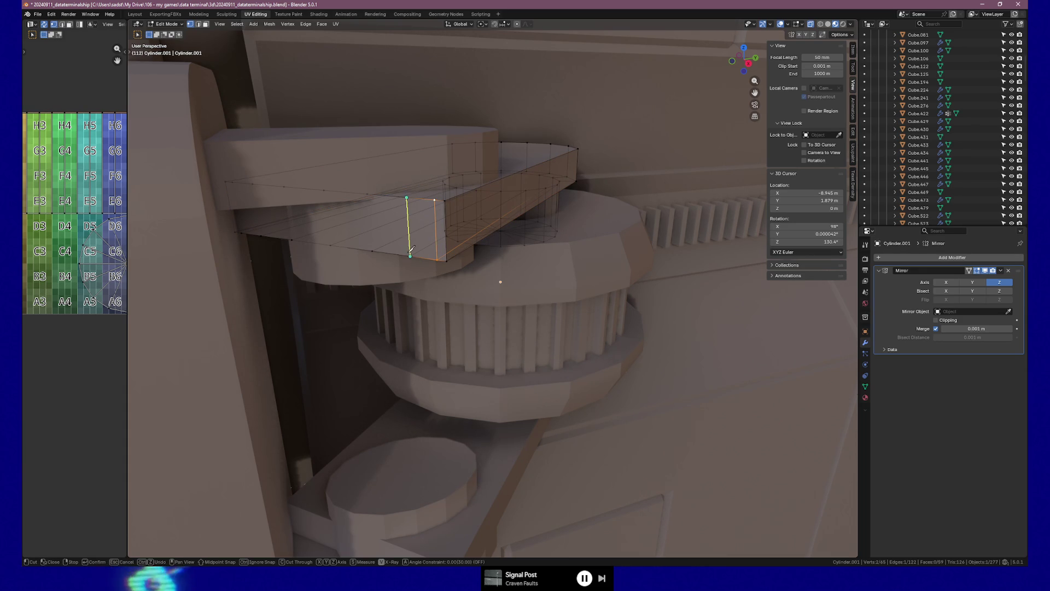
{"action": "left_click", "coordinate": [410, 256]}
{"action": "key", "text": "Return"}
{"action": "key", "text": "k"}
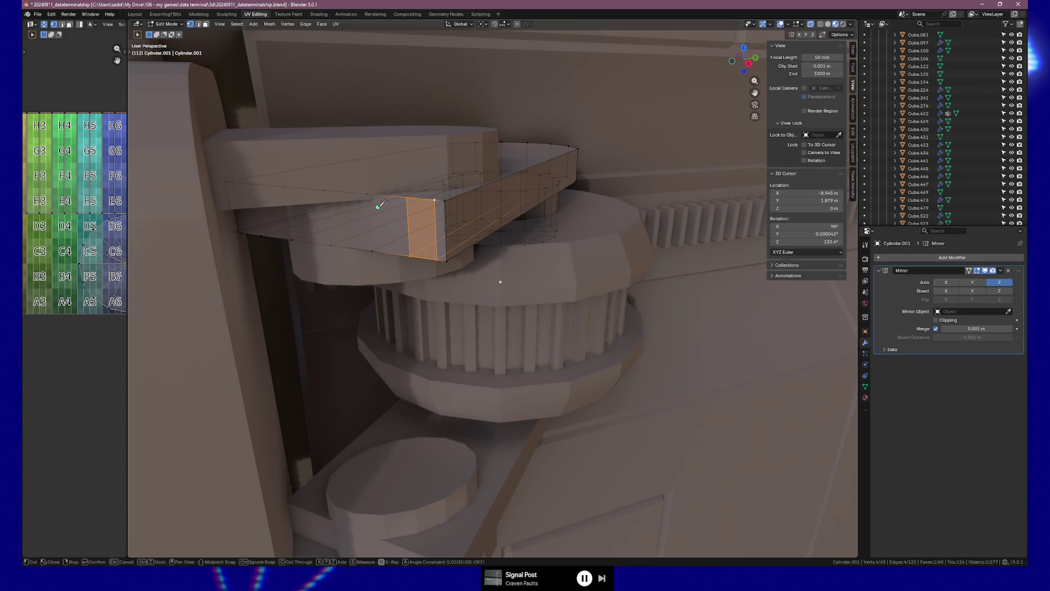
{"action": "left_click", "coordinate": [367, 193]}
{"action": "left_click", "coordinate": [372, 252]}
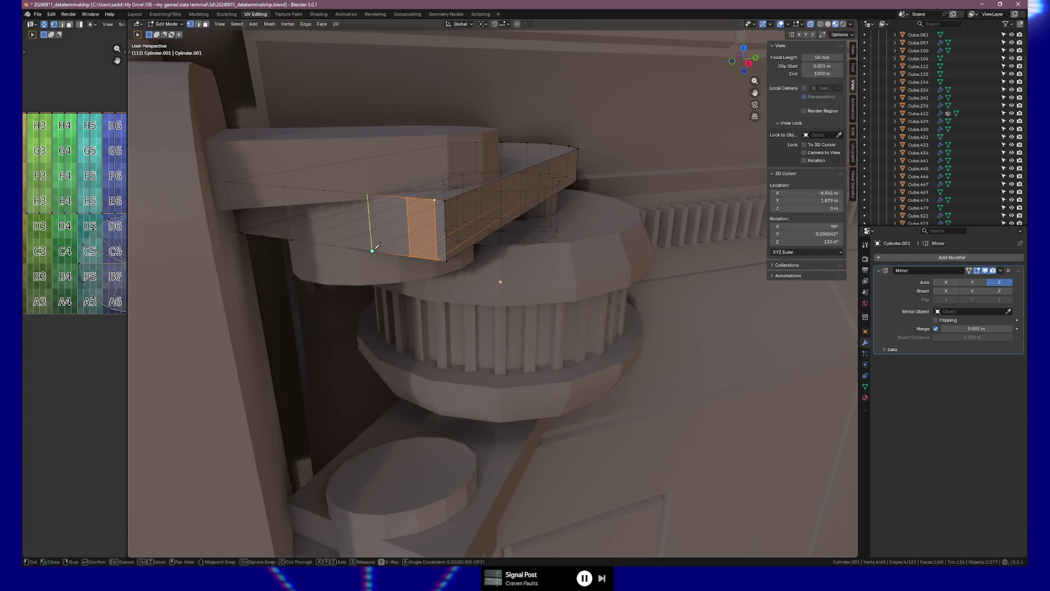
{"action": "key", "text": "Return"}
Add four more vertical knife cuts along the side toward the arm's left end.
{"action": "key", "text": "k"}
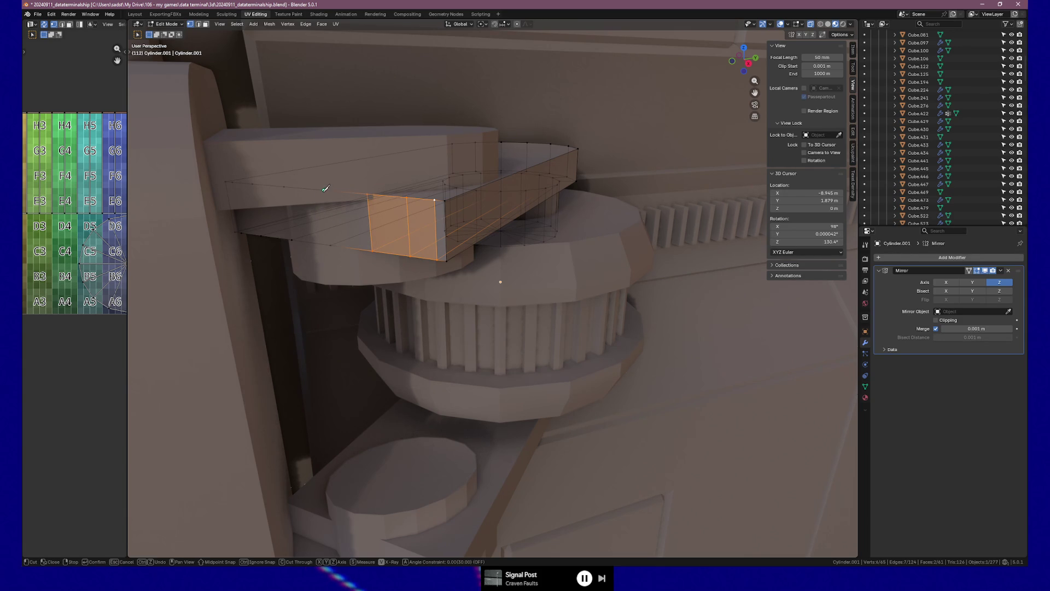
{"action": "left_click", "coordinate": [330, 244]}
{"action": "key", "text": "Return"}
{"action": "key", "text": "k"}
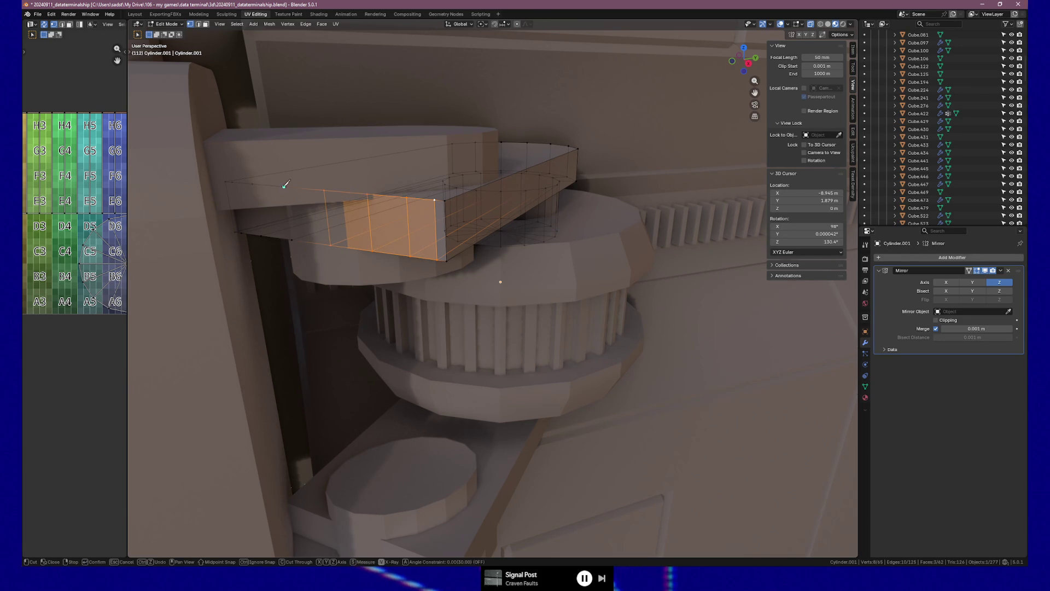
{"action": "left_click", "coordinate": [292, 239]}
{"action": "key", "text": "Return"}
{"action": "key", "text": "k"}
{"action": "left_click", "coordinate": [252, 184]}
{"action": "left_click", "coordinate": [263, 232]}
{"action": "key", "text": "Return"}
{"action": "key", "text": "k"}
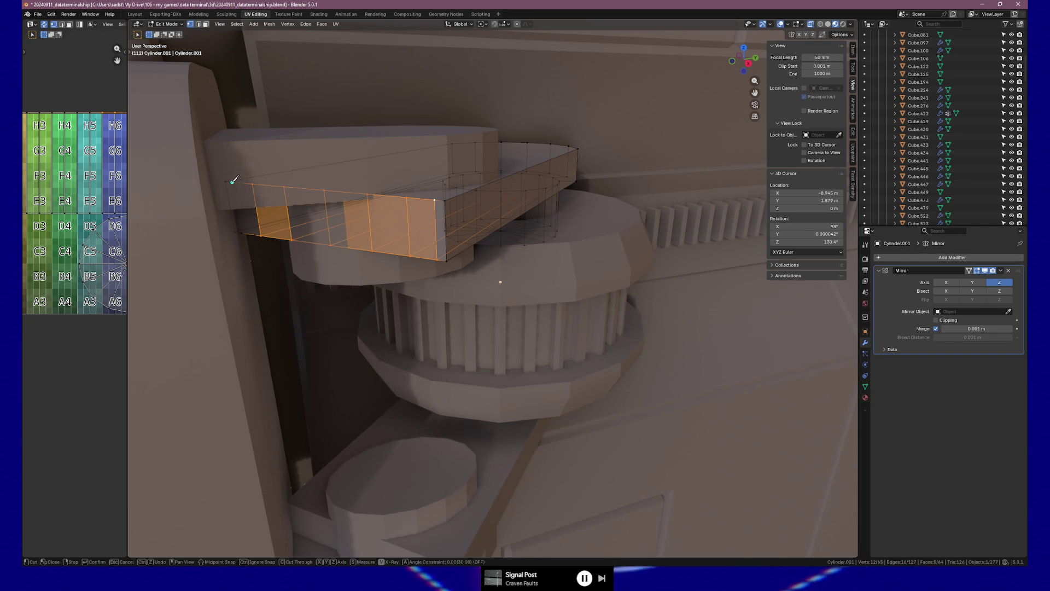
{"action": "left_click", "coordinate": [242, 232]}
{"action": "key", "text": "Return"}
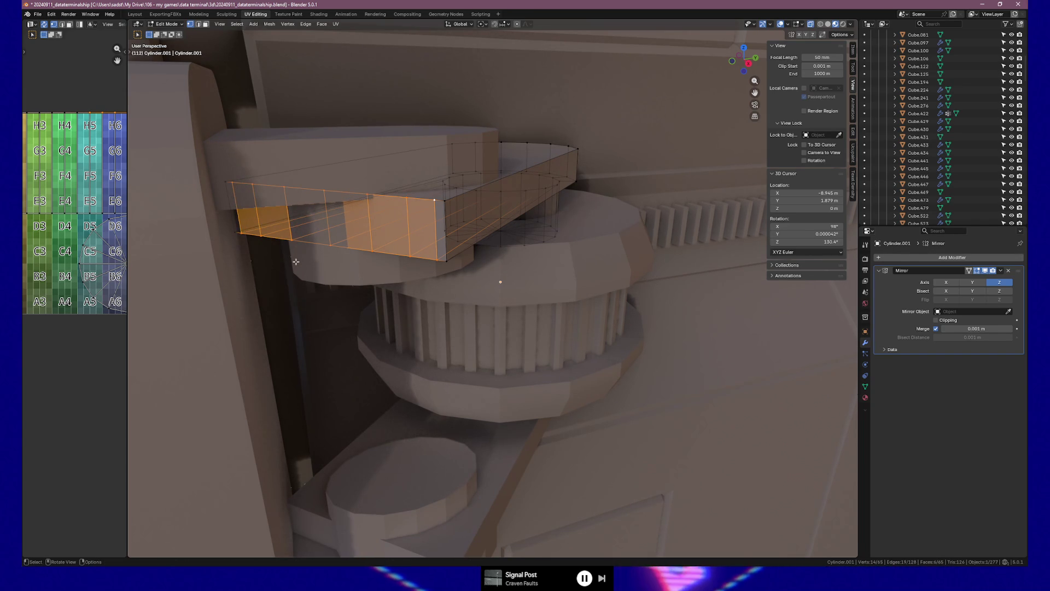
{"action": "left_click", "coordinate": [447, 221]}
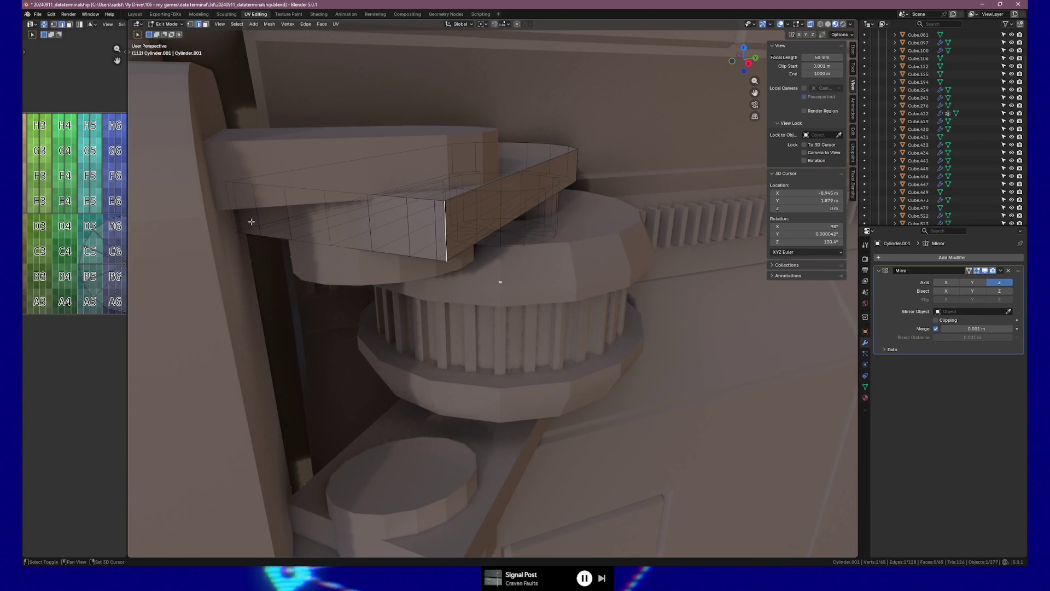
Select the arm's two vertical edges and shift them slightly along local X.
{"action": "left_click", "coordinate": [229, 194], "text": "shift"}
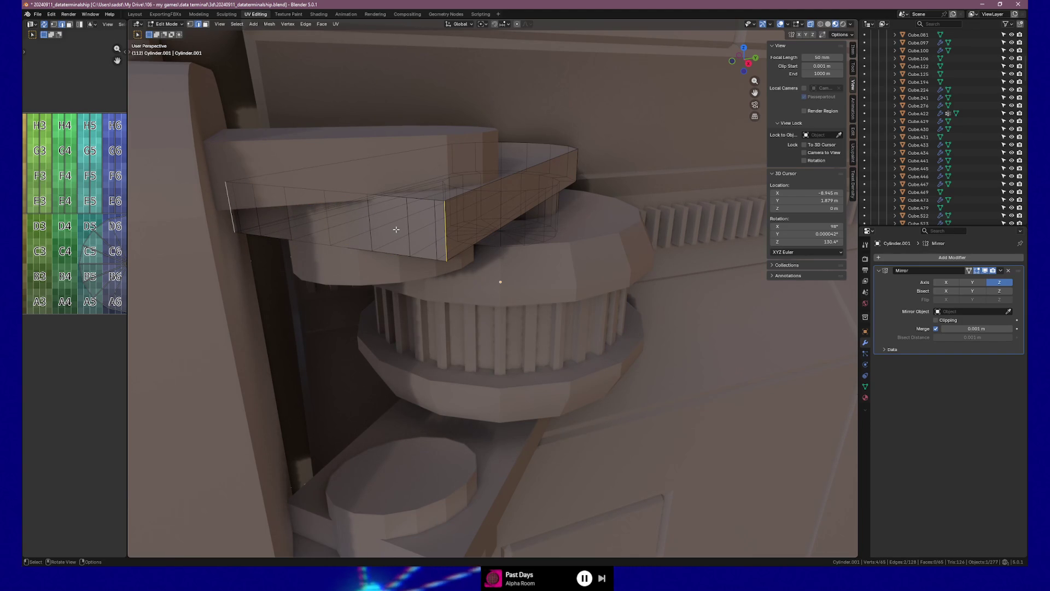
{"action": "key", "text": "g"}
{"action": "key", "text": "x"}
{"action": "key", "text": "x"}
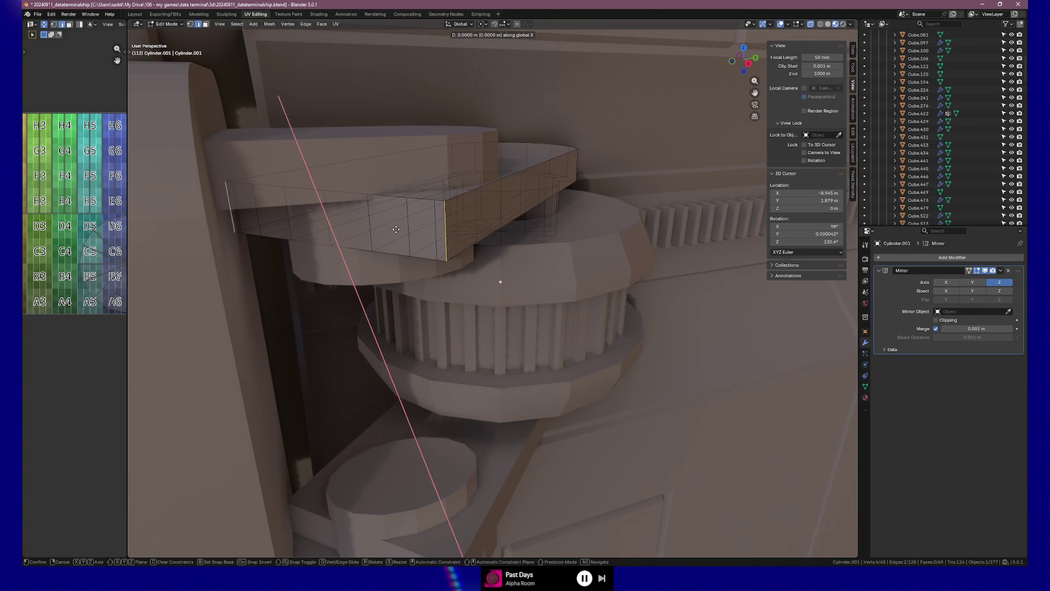
{"action": "left_click", "coordinate": [400, 229]}
{"action": "middle_click_drag", "start_coordinate": [400, 228], "coordinate": [413, 253]}
{"action": "key", "text": "g"}
{"action": "key", "text": "z"}
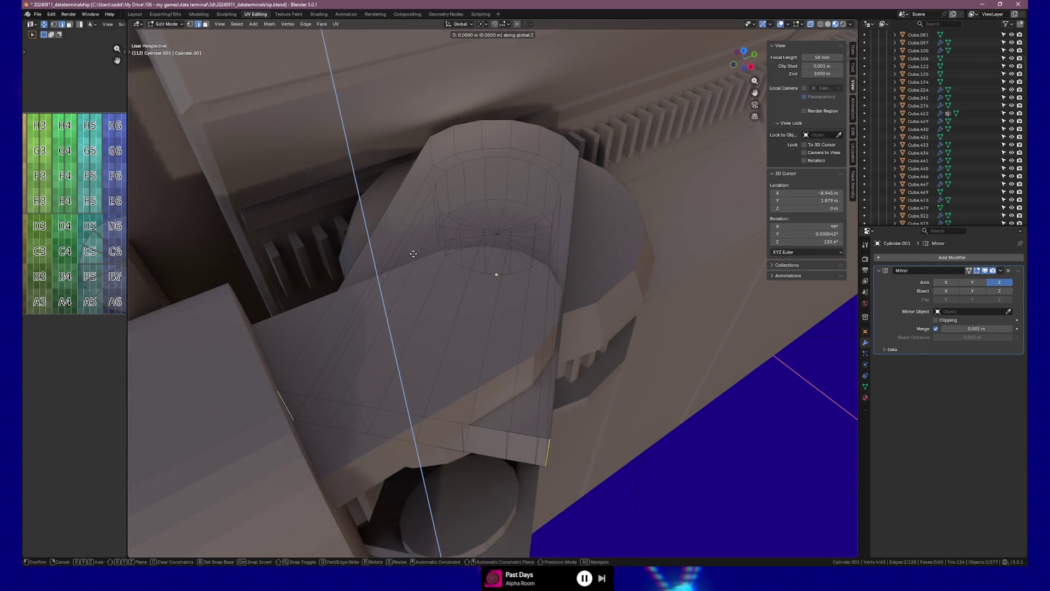
{"action": "key", "text": "x"}
{"action": "key", "text": "x"}
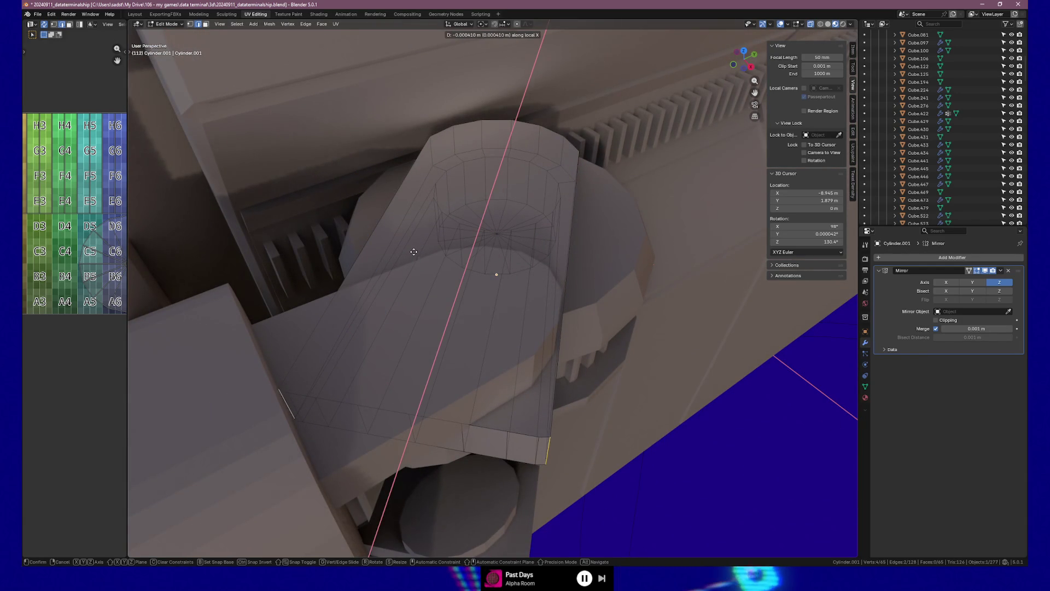
{"action": "left_click", "coordinate": [416, 249]}
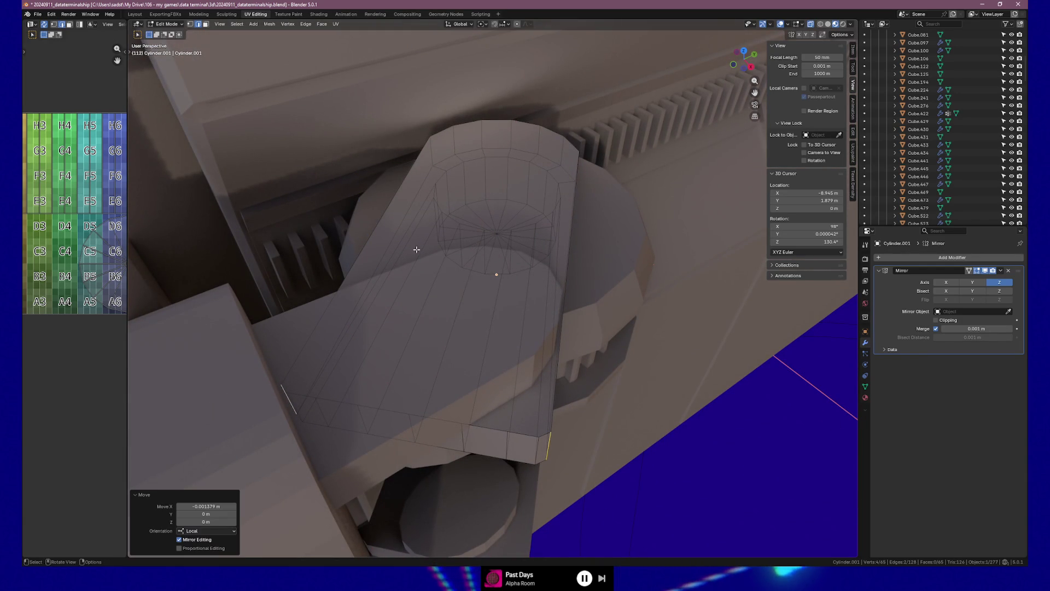
Add more arm edges and slide them a few millimetres along local X.
{"action": "left_click", "coordinate": [542, 444], "text": "shift"}
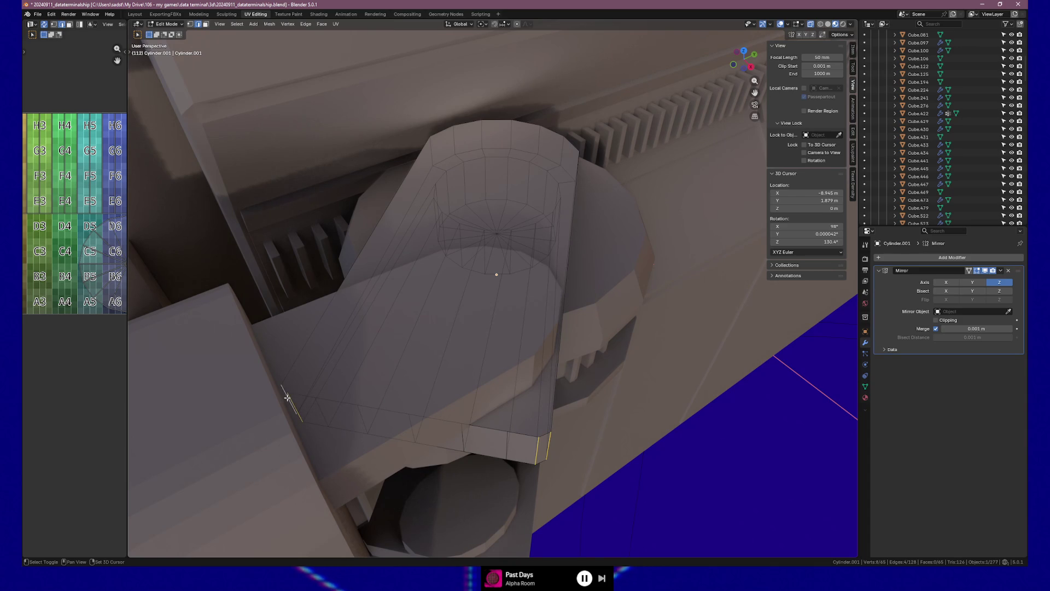
{"action": "key", "text": "g"}
{"action": "key", "text": "x"}
{"action": "key", "text": "x"}
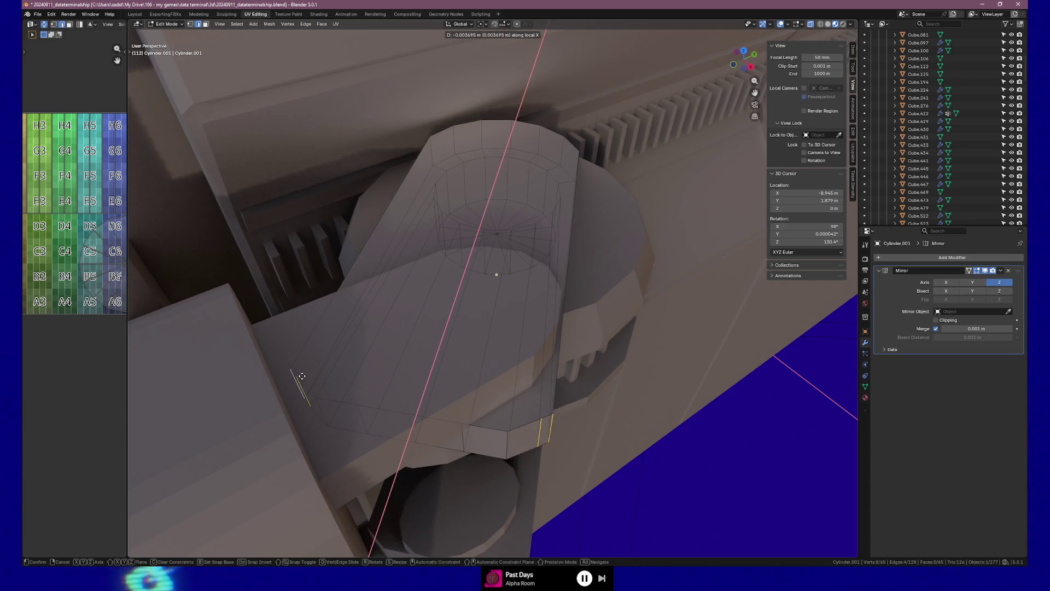
{"action": "left_click", "coordinate": [506, 438]}
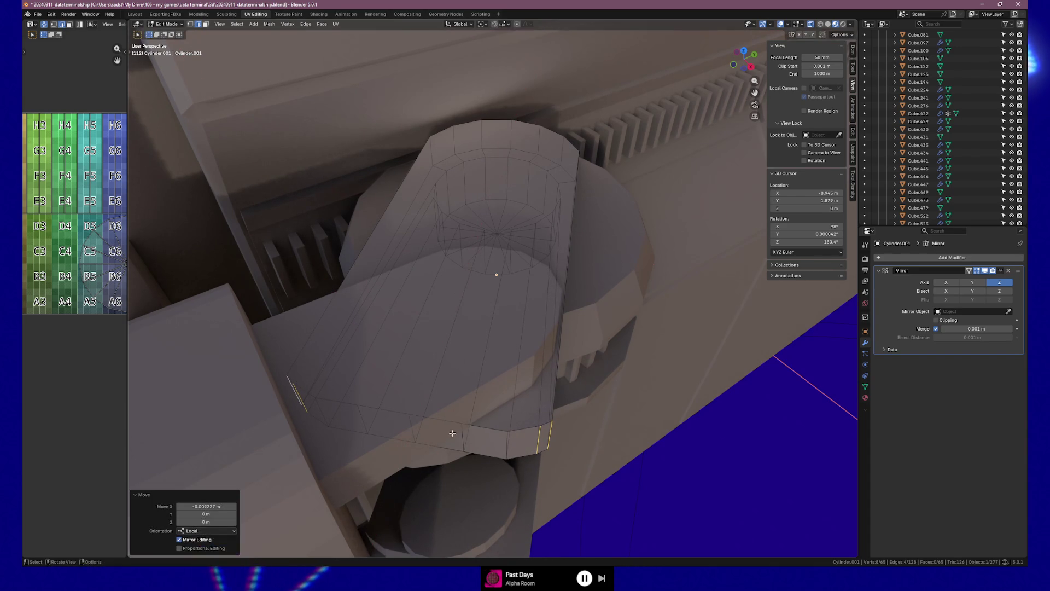
{"action": "left_click", "coordinate": [506, 438], "text": "shift"}
{"action": "left_click", "coordinate": [322, 411], "text": "shift"}
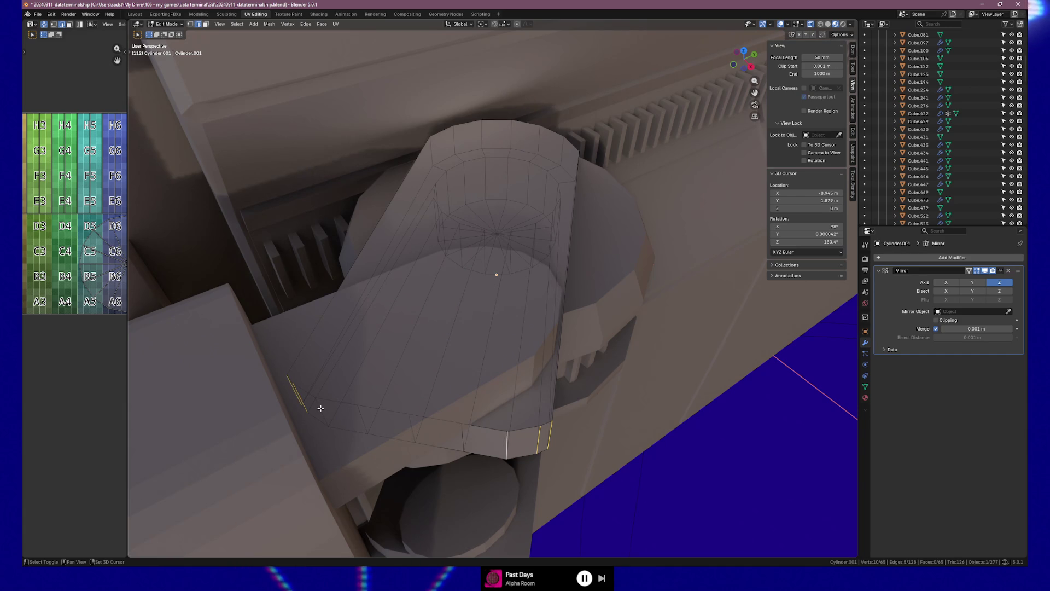
{"action": "key", "text": "g"}
{"action": "key", "text": "x"}
{"action": "key", "text": "x"}
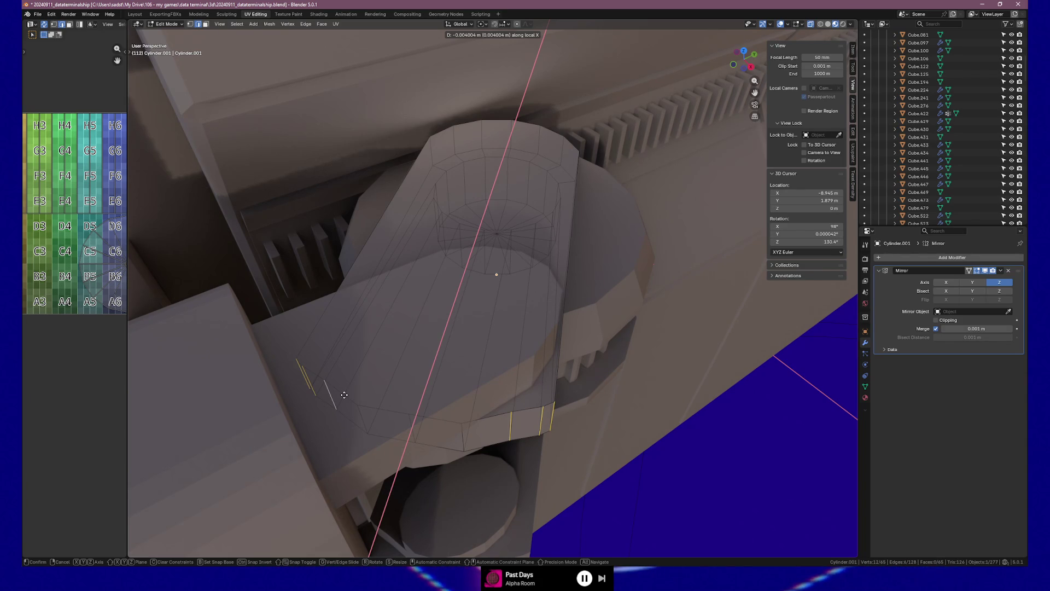
{"action": "left_click", "coordinate": [344, 394]}
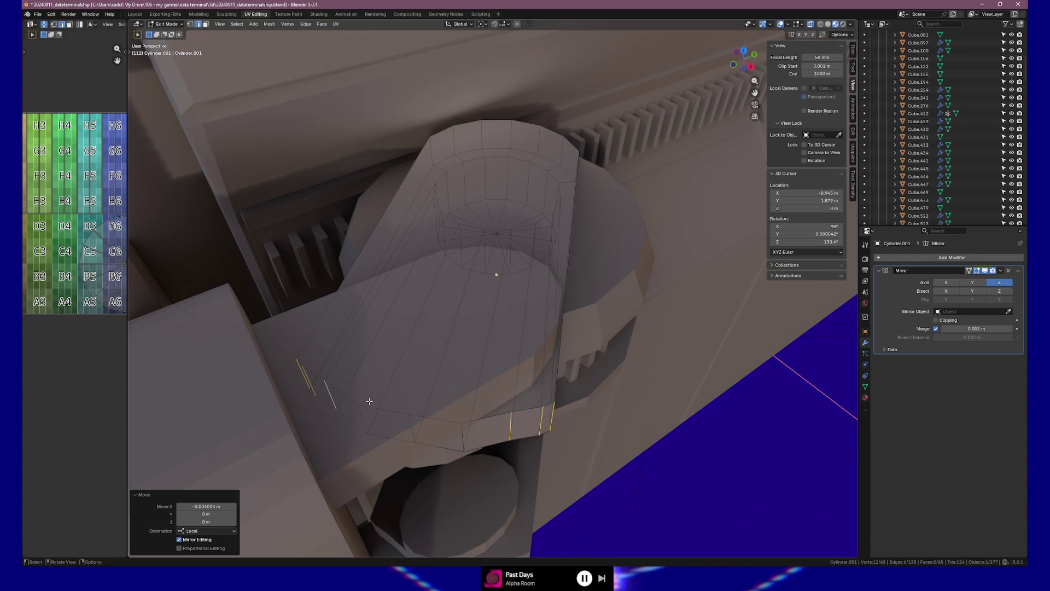
Undo the extra rim selection, drop one edge, and begin moving the rest along X.
{"action": "left_click", "coordinate": [511, 418], "text": "ctrl"}
{"action": "key", "text": "ctrl+z"}
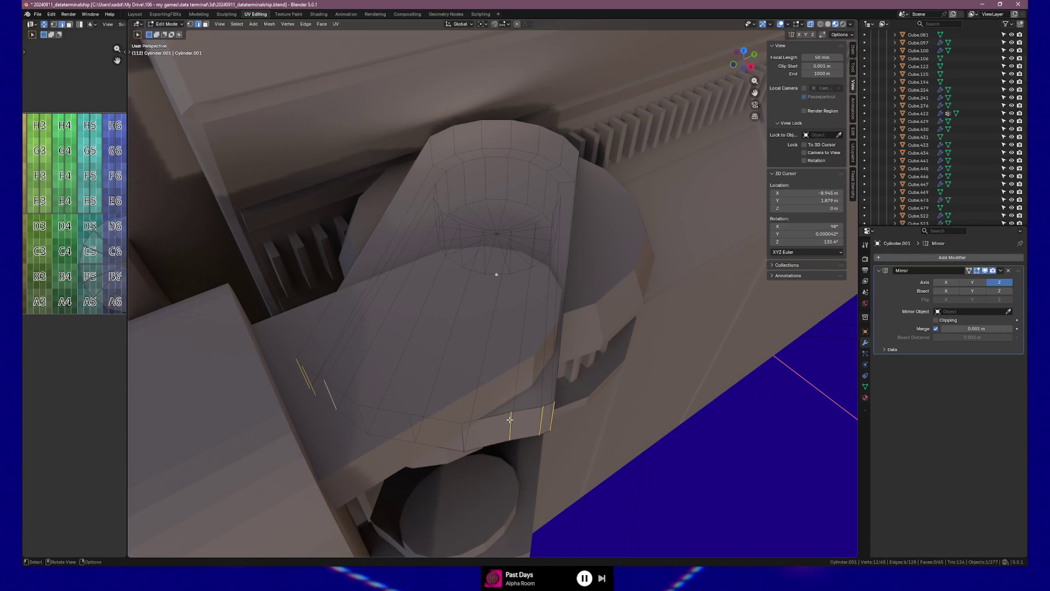
{"action": "key", "text": "ctrl+z"}
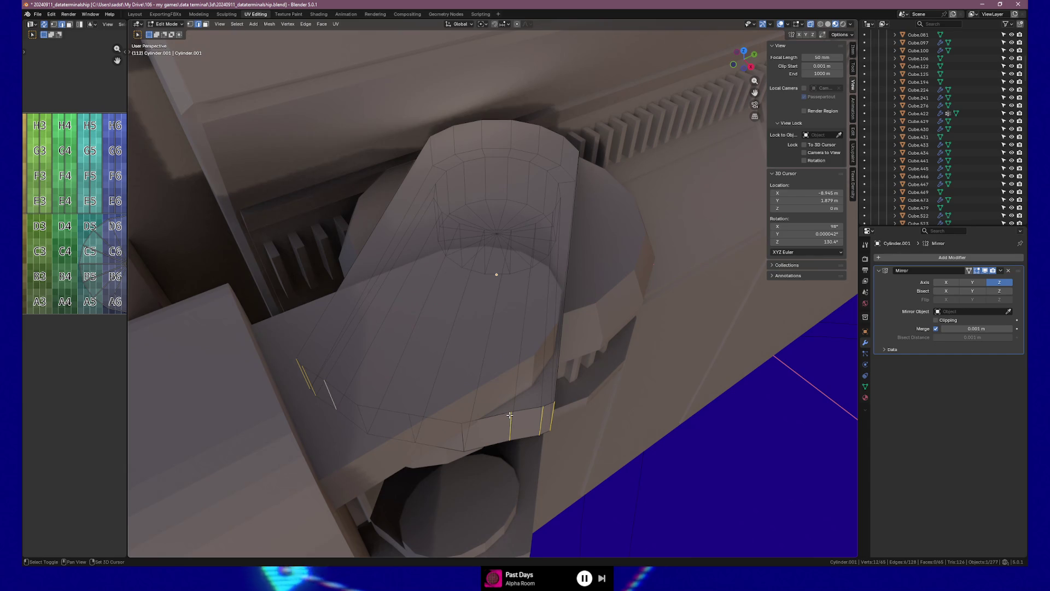
{"action": "left_click", "coordinate": [325, 394], "text": "shift"}
{"action": "key", "text": "g"}
{"action": "key", "text": "x"}
{"action": "key", "text": "x"}
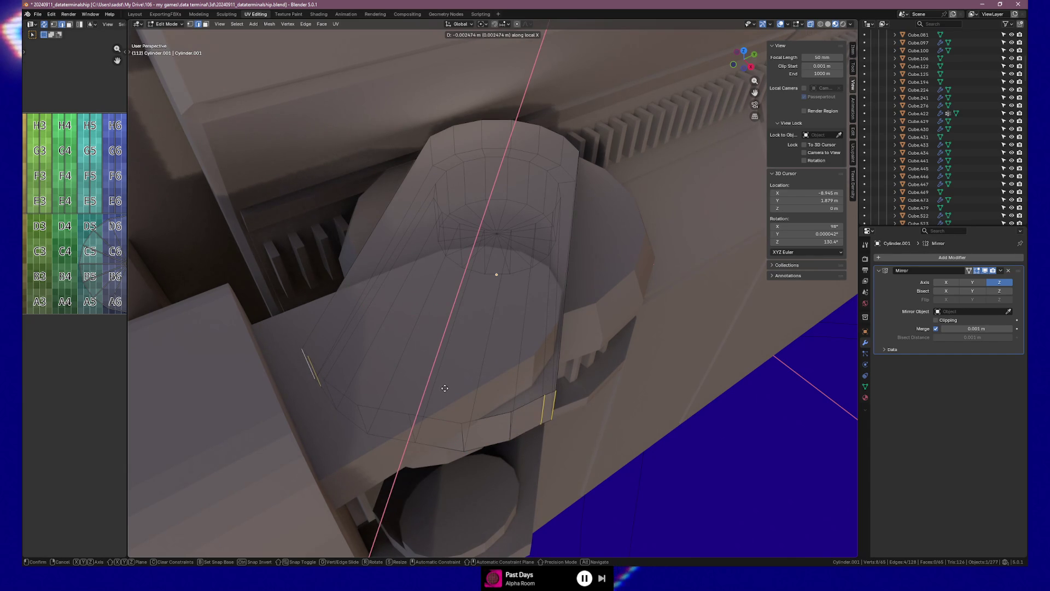
Confirm the -0.003158 m edge shift along local X and inspect the arm from below.
{"action": "left_click", "coordinate": [444, 385]}
{"action": "middle_click_drag", "start_coordinate": [445, 385], "coordinate": [569, 229]}
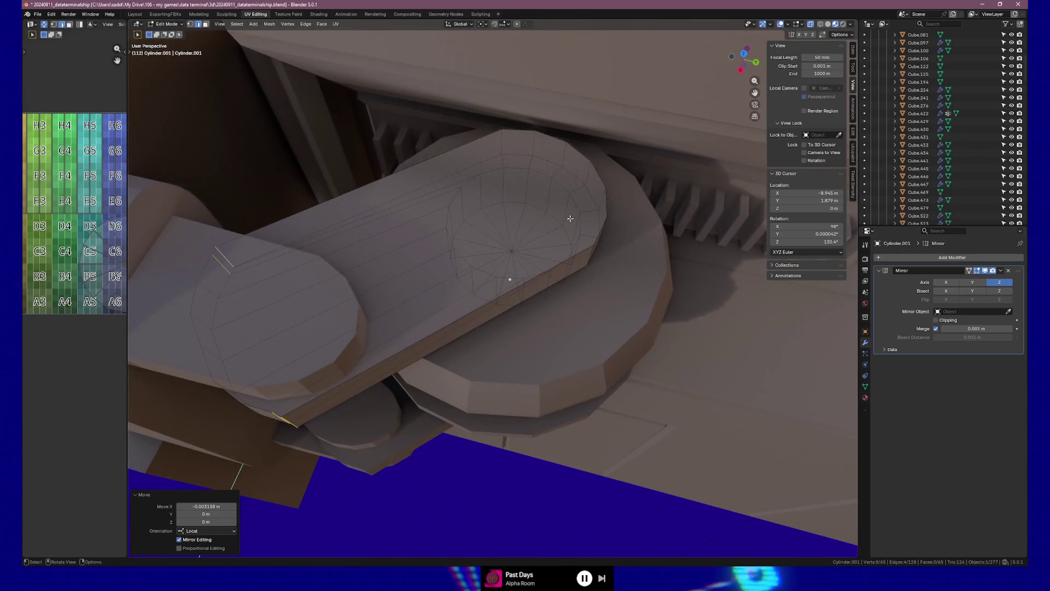
{"action": "mouse_move", "coordinate": [401, 301]}
{"action": "middle_mouse_down"}
{"action": "mouse_move", "coordinate": [529, 297]}
{"action": "mouse_move", "coordinate": [498, 273]}
{"action": "mouse_move", "coordinate": [432, 284]}
{"action": "mouse_move", "coordinate": [438, 253]}
{"action": "mouse_move", "coordinate": [476, 252]}
{"action": "middle_mouse_up"}
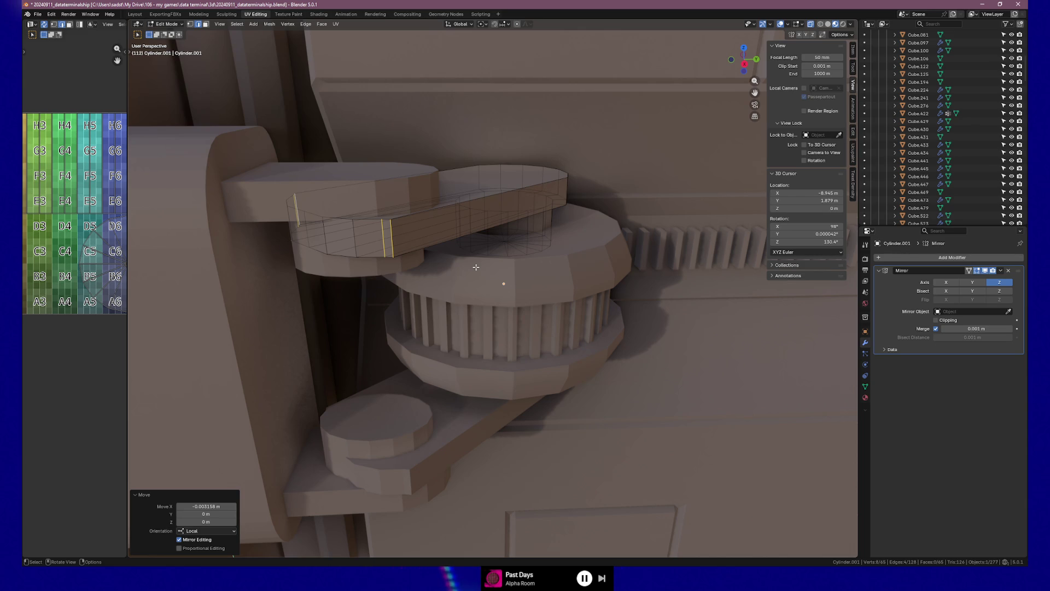
{"action": "mouse_move", "coordinate": [486, 242]}
{"action": "middle_mouse_down"}
{"action": "mouse_move", "coordinate": [452, 284]}
{"action": "mouse_move", "coordinate": [431, 277]}
{"action": "mouse_move", "coordinate": [467, 251]}
{"action": "mouse_move", "coordinate": [439, 303]}
{"action": "mouse_move", "coordinate": [464, 272]}
{"action": "middle_mouse_up"}
Select the long edge beside the slot and start moving it along X.
{"action": "left_click", "coordinate": [413, 372]}
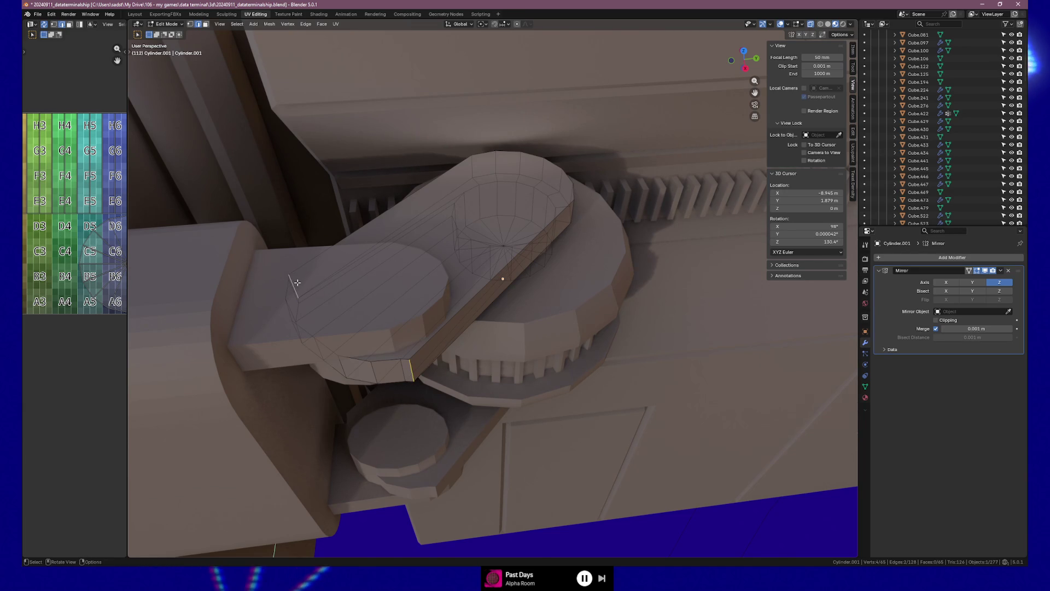
{"action": "key", "text": "g"}
{"action": "key", "text": "x"}
{"action": "key", "text": "x"}
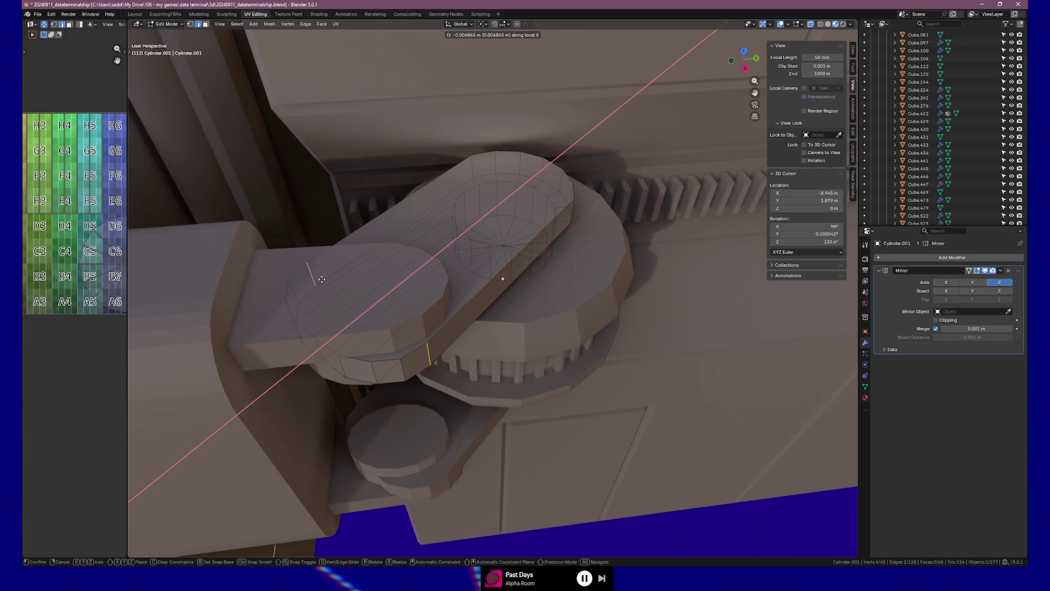
Confirm the slot edge move, then shift it and its neighbour along local X.
{"action": "left_click", "coordinate": [347, 301]}
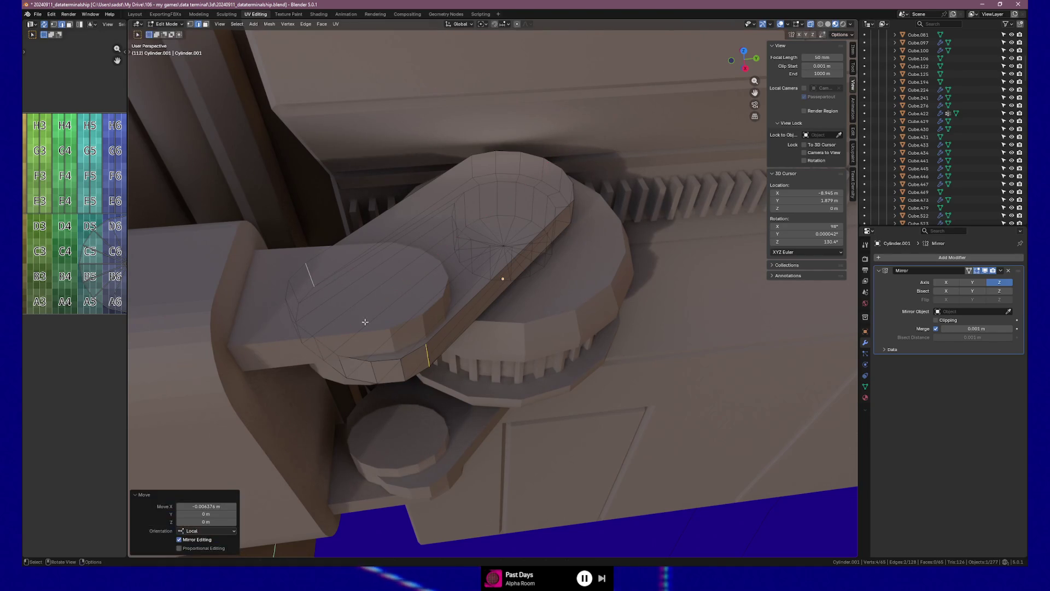
{"action": "left_click", "coordinate": [399, 374], "text": "shift"}
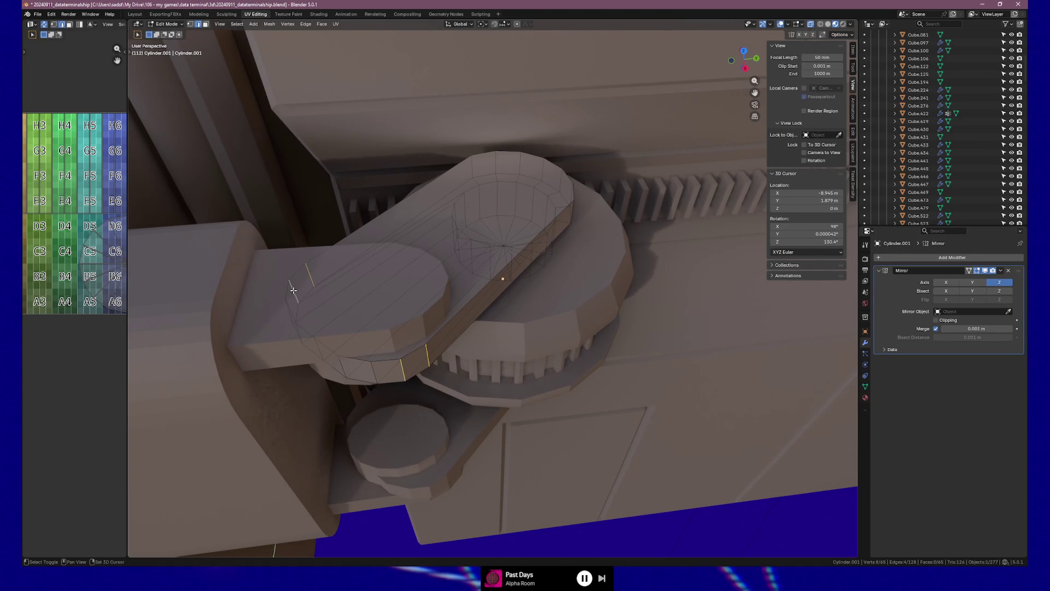
{"action": "key", "text": "g"}
{"action": "key", "text": "x"}
{"action": "key", "text": "x"}
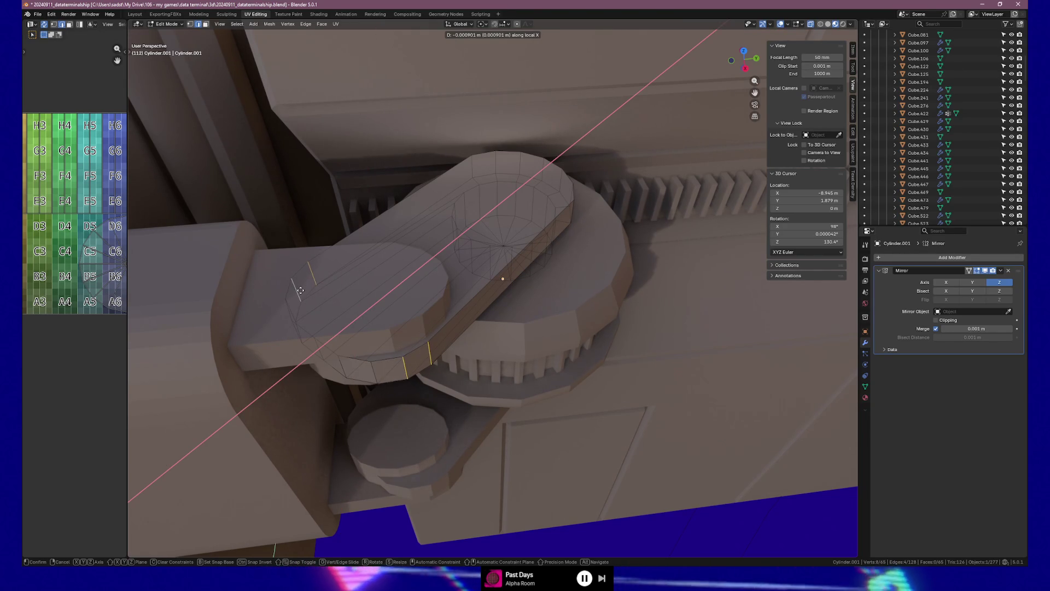
{"action": "left_click", "coordinate": [301, 290]}
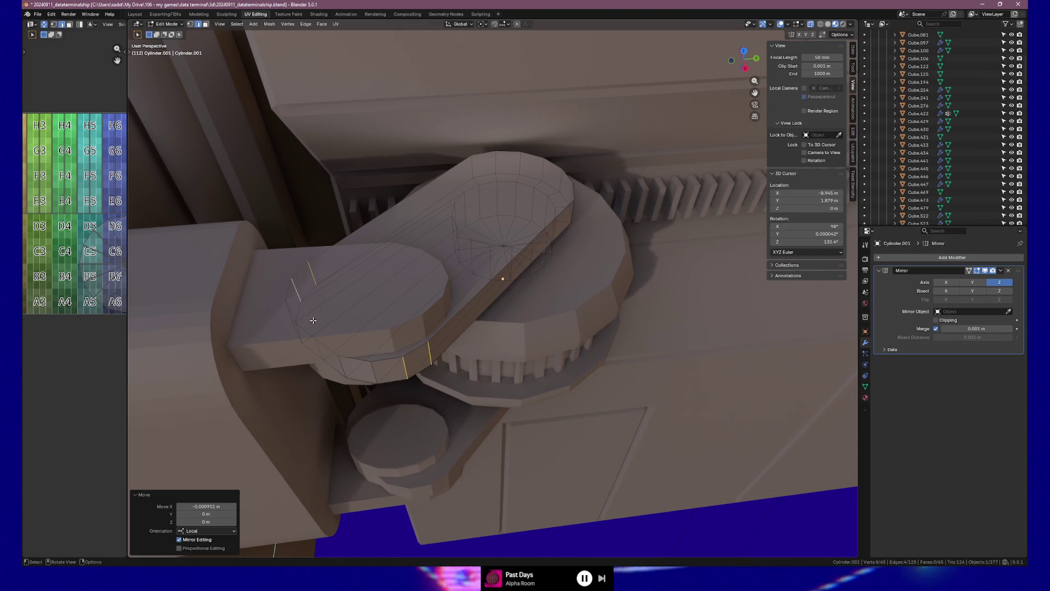
Move the single edge near the arm's end 0.002102 m along local X.
{"action": "left_click", "coordinate": [318, 353]}
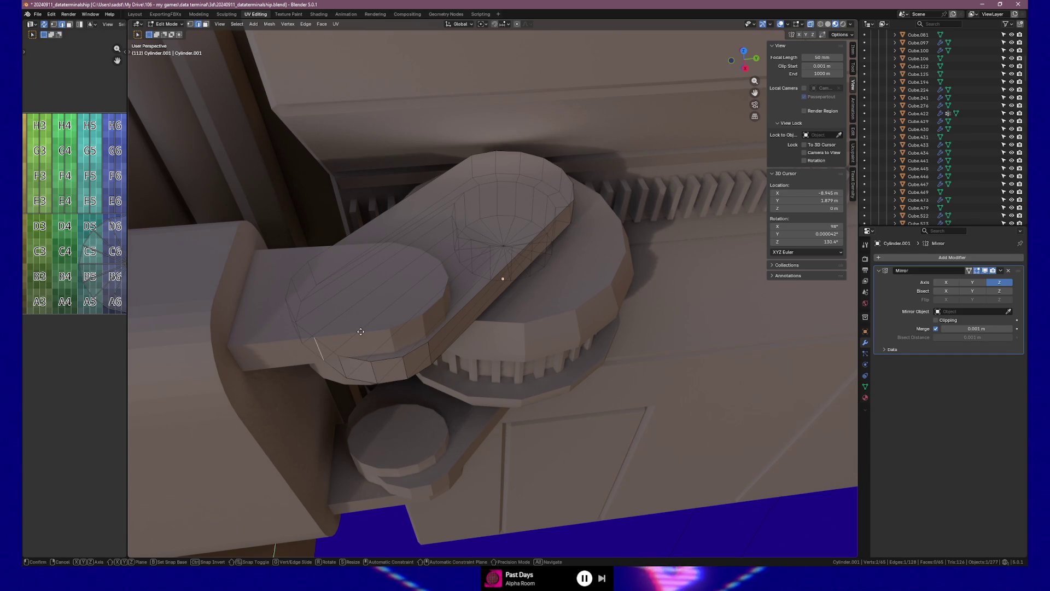
{"action": "key", "text": "g"}
{"action": "key", "text": "x"}
{"action": "key", "text": "x"}
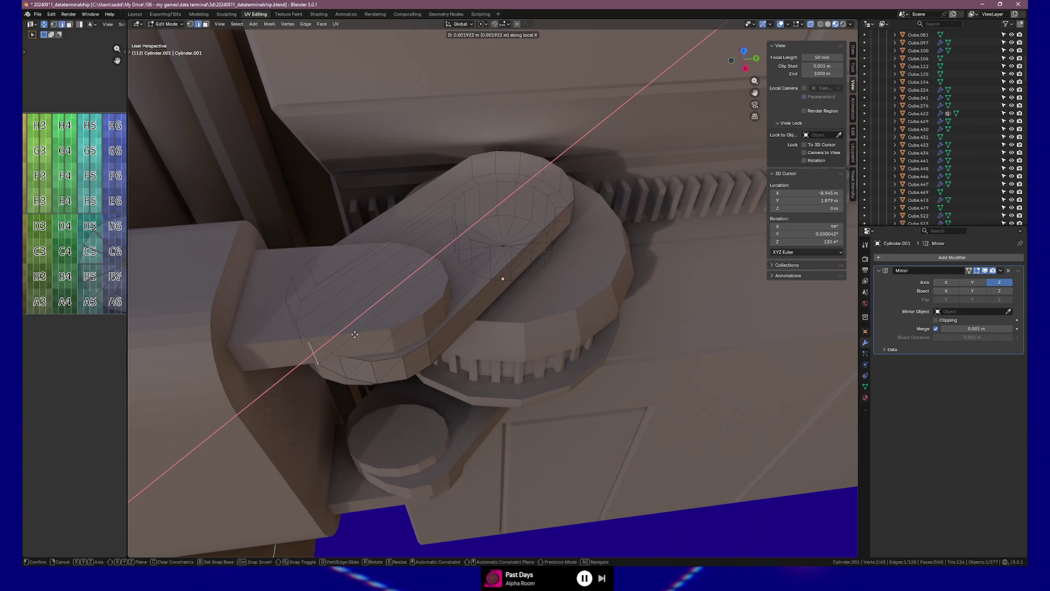
{"action": "left_click", "coordinate": [355, 335]}
{"action": "mouse_move", "coordinate": [355, 334]}
{"action": "middle_mouse_down"}
{"action": "mouse_move", "coordinate": [452, 335]}
{"action": "mouse_move", "coordinate": [448, 296]}
{"action": "mouse_move", "coordinate": [362, 234]}
{"action": "mouse_move", "coordinate": [387, 248]}
{"action": "middle_mouse_up"}
Select Cylinder.002 and box-select its bottom cap vertices in Edit Mode.
{"action": "key", "text": "Tab"}
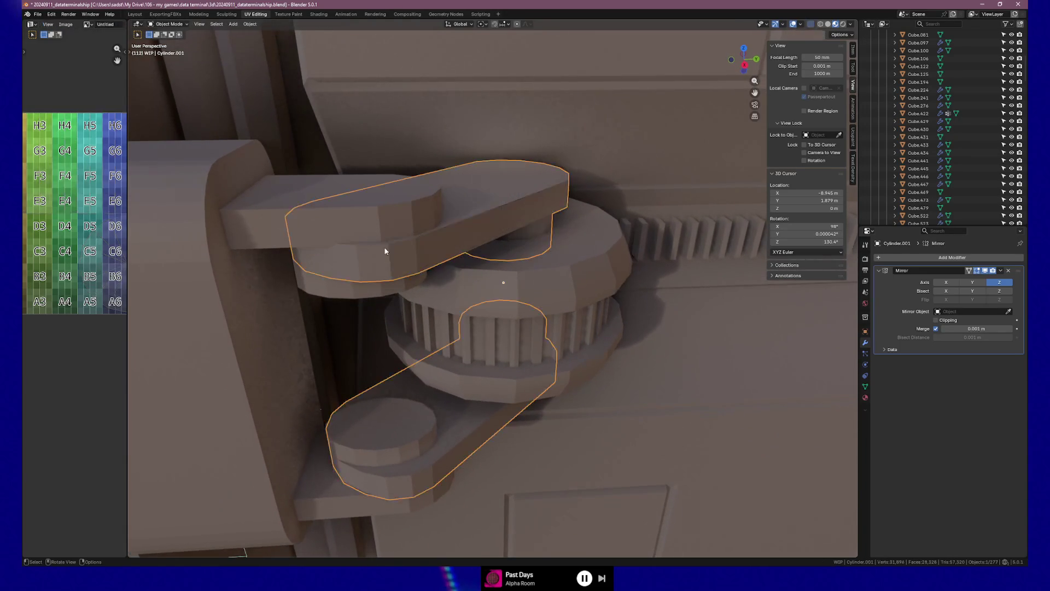
{"action": "middle_click_drag", "start_coordinate": [347, 293], "coordinate": [344, 230]}
{"action": "left_click", "coordinate": [347, 293]}
{"action": "key", "text": "Tab"}
{"action": "key", "text": "1"}
{"action": "left_click_drag", "start_coordinate": [292, 209], "coordinate": [466, 260]}
{"action": "middle_click_drag", "start_coordinate": [467, 261], "coordinate": [459, 221]}
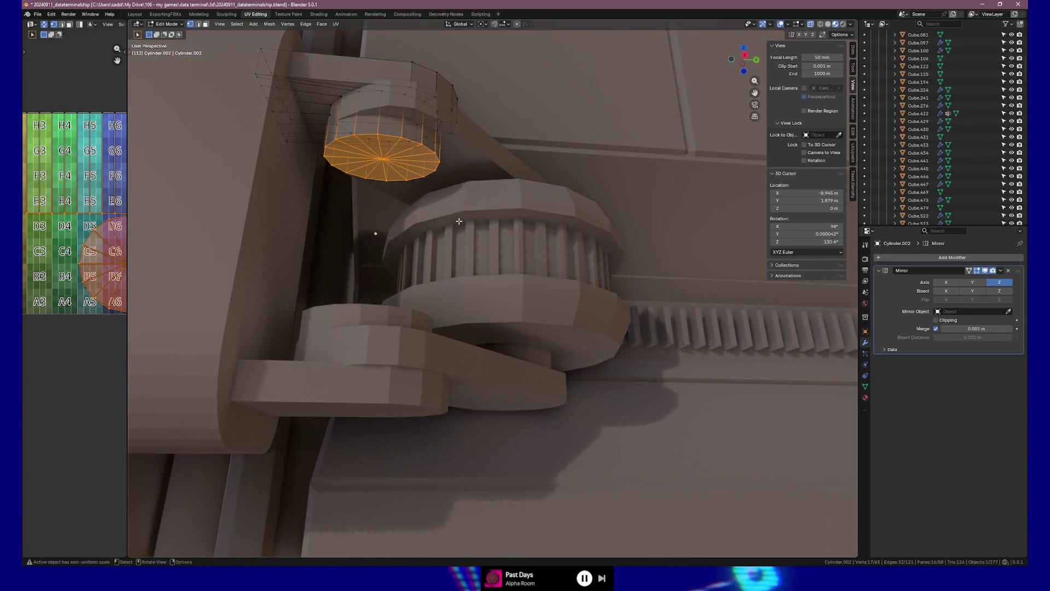
Delete the bottom cap vertices so the cylinder is open underneath.
{"action": "key", "text": "x"}
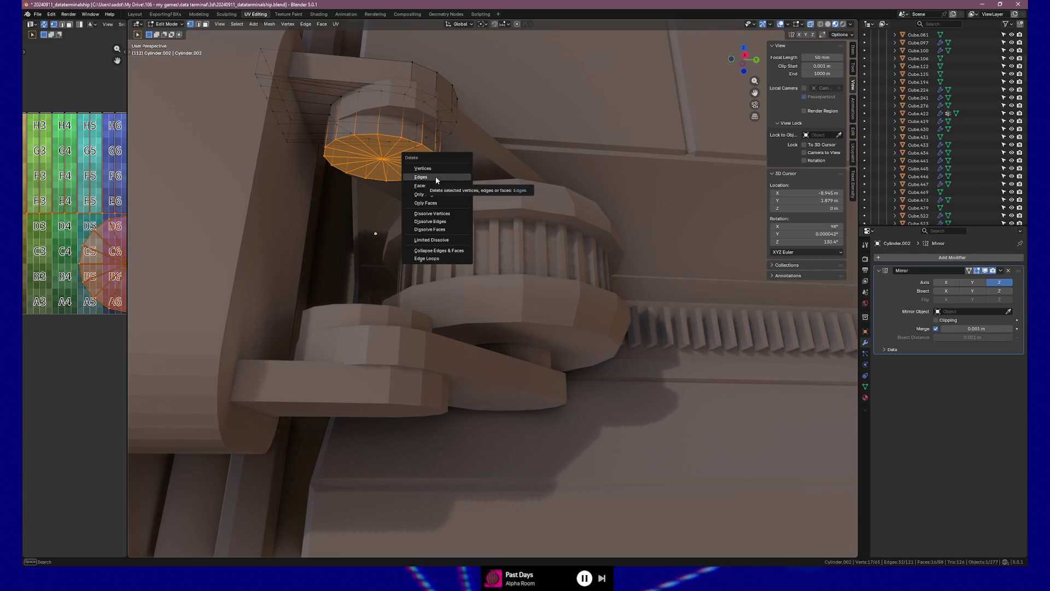
{"action": "left_click", "coordinate": [430, 172]}
{"action": "key", "text": "Tab"}
{"action": "mouse_move", "coordinate": [429, 174]}
{"action": "middle_mouse_down"}
{"action": "mouse_move", "coordinate": [412, 198]}
{"action": "mouse_move", "coordinate": [438, 225]}
{"action": "mouse_move", "coordinate": [375, 229]}
{"action": "mouse_move", "coordinate": [425, 199]}
{"action": "mouse_move", "coordinate": [514, 367]}
{"action": "middle_mouse_up"}
{"action": "key", "text": "Tab"}
{"action": "key", "text": "Tab"}
{"action": "mouse_move", "coordinate": [455, 525]}
{"action": "middle_mouse_down"}
{"action": "mouse_move", "coordinate": [554, 445]}
{"action": "mouse_move", "coordinate": [495, 441]}
{"action": "mouse_move", "coordinate": [504, 457]}
{"action": "mouse_move", "coordinate": [552, 458]}
{"action": "mouse_move", "coordinate": [521, 478]}
{"action": "middle_mouse_up"}
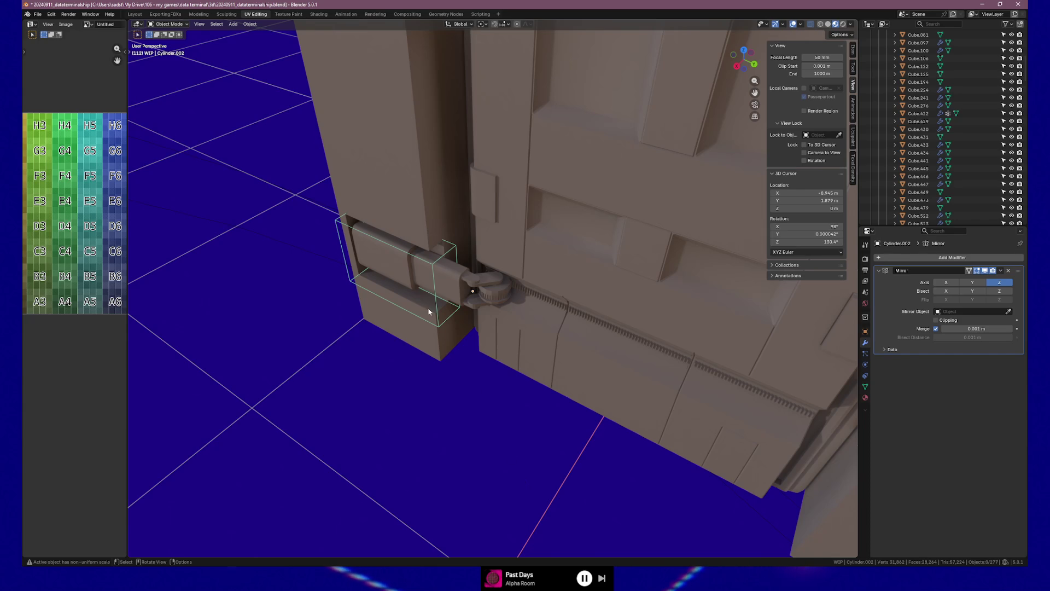
{"action": "scroll", "coordinate": [429, 312], "scroll_direction": "up", "scroll_amount": 5}
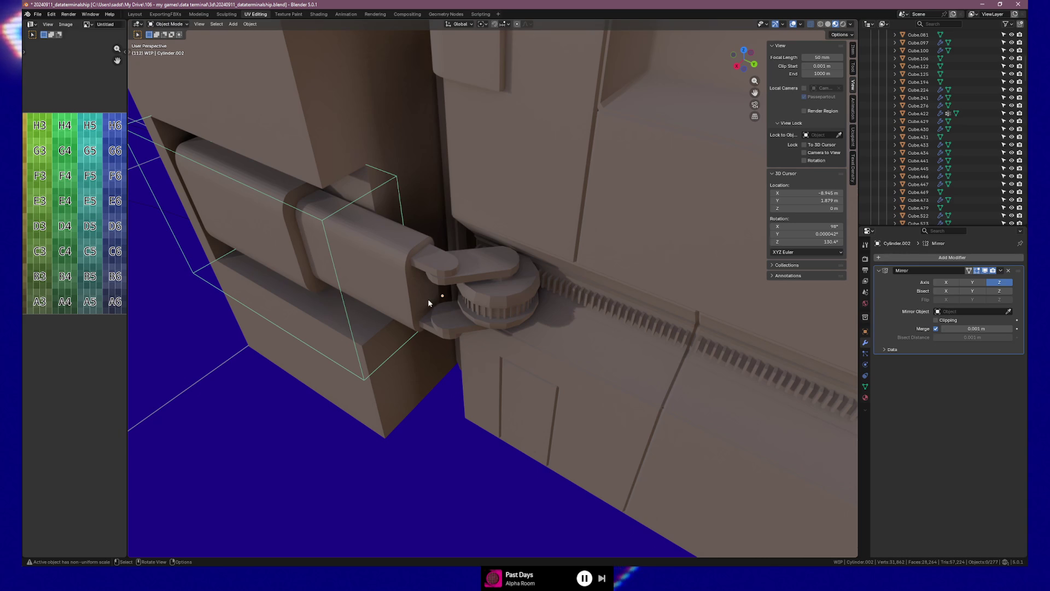
{"action": "scroll", "coordinate": [428, 303], "scroll_direction": "up", "scroll_amount": 3}
{"action": "left_click", "coordinate": [463, 249]}
{"action": "key", "text": "Tab"}
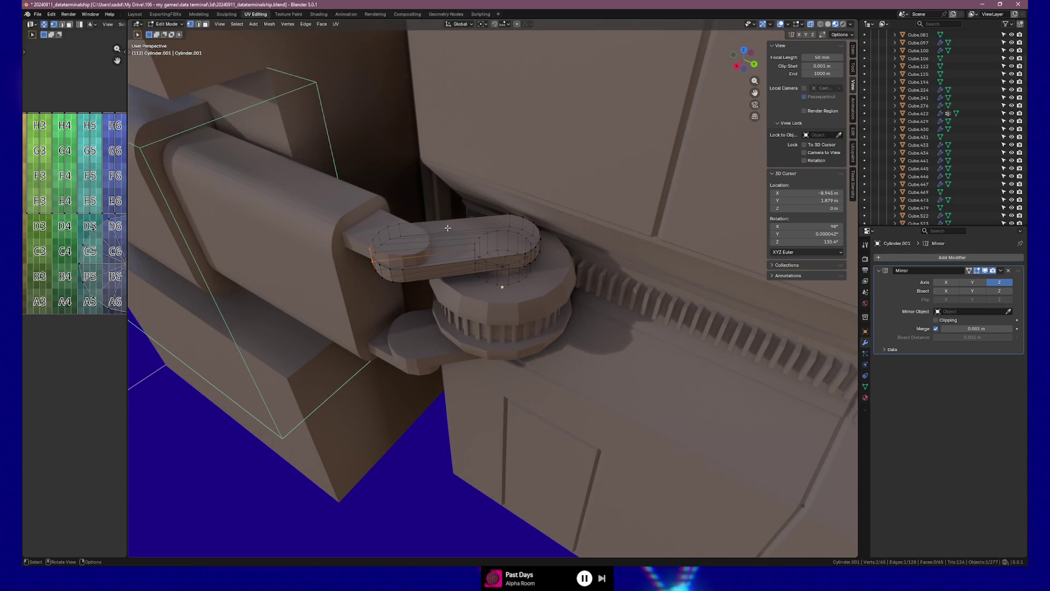
{"action": "key", "text": "ctrl+r"}
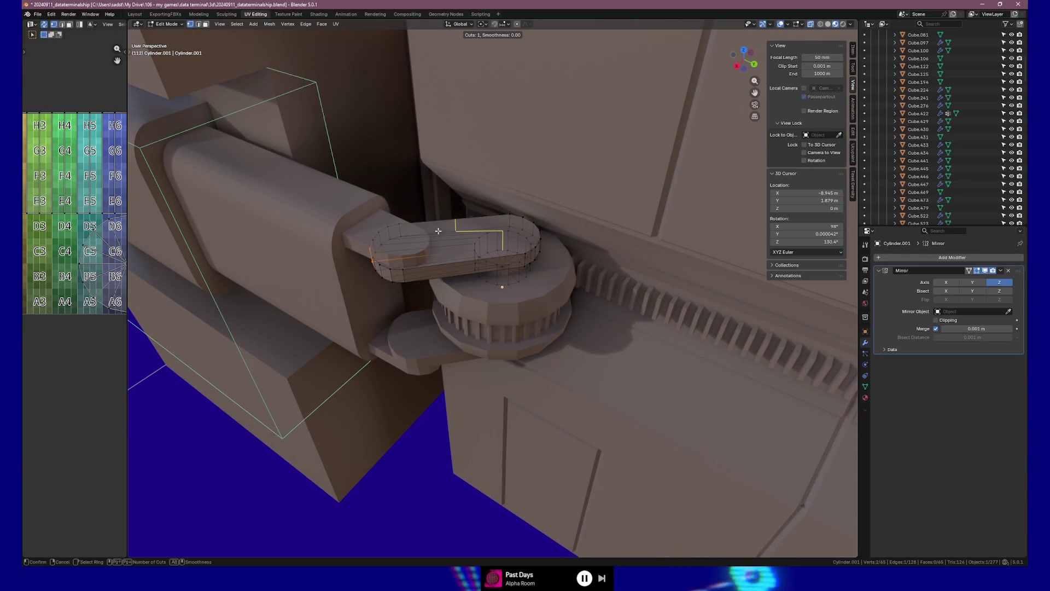
{"action": "key", "text": "Escape"}
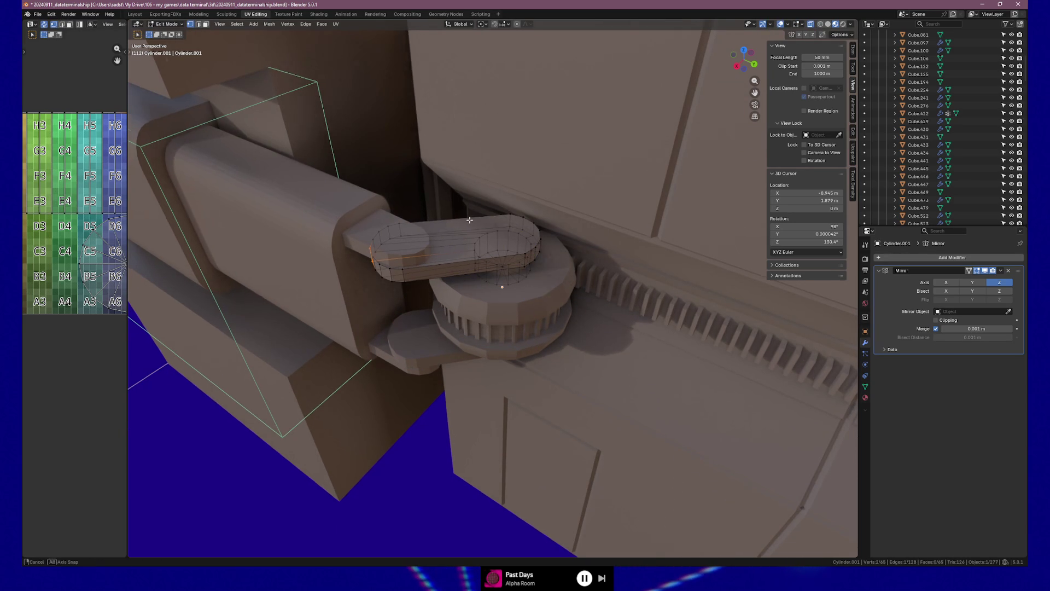
{"action": "middle_click_drag", "start_coordinate": [472, 219], "coordinate": [464, 221]}
{"action": "key", "text": "Tab"}
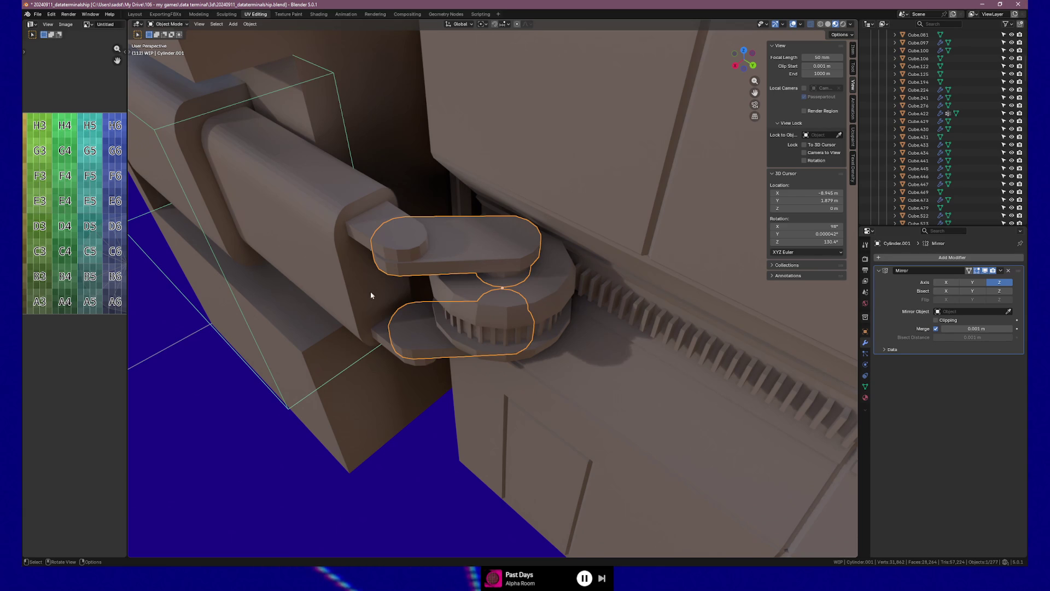
{"action": "mouse_move", "coordinate": [383, 270]}
{"action": "middle_mouse_down"}
{"action": "mouse_move", "coordinate": [462, 222]}
{"action": "mouse_move", "coordinate": [447, 267]}
{"action": "mouse_move", "coordinate": [421, 281]}
{"action": "mouse_move", "coordinate": [562, 256]}
{"action": "mouse_move", "coordinate": [425, 291]}
{"action": "middle_mouse_up"}
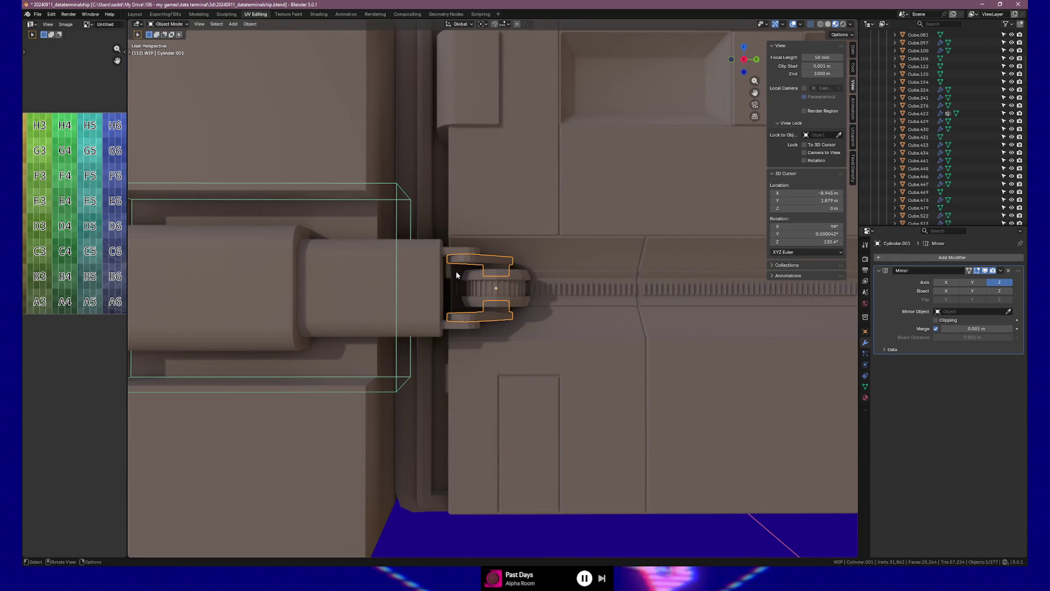
{"action": "mouse_move", "coordinate": [481, 544]}
{"action": "middle_mouse_down"}
{"action": "mouse_move", "coordinate": [499, 535]}
{"action": "mouse_move", "coordinate": [581, 366]}
{"action": "mouse_move", "coordinate": [527, 370]}
{"action": "mouse_move", "coordinate": [519, 405]}
{"action": "mouse_move", "coordinate": [612, 380]}
{"action": "mouse_move", "coordinate": [557, 392]}
{"action": "mouse_move", "coordinate": [538, 437]}
{"action": "mouse_move", "coordinate": [481, 445]}
{"action": "mouse_move", "coordinate": [638, 455]}
{"action": "mouse_move", "coordinate": [602, 441]}
{"action": "mouse_move", "coordinate": [586, 441]}
{"action": "mouse_move", "coordinate": [589, 455]}
{"action": "mouse_move", "coordinate": [649, 446]}
{"action": "mouse_move", "coordinate": [647, 458]}
{"action": "mouse_move", "coordinate": [605, 450]}
{"action": "mouse_move", "coordinate": [588, 304]}
{"action": "middle_mouse_up"}
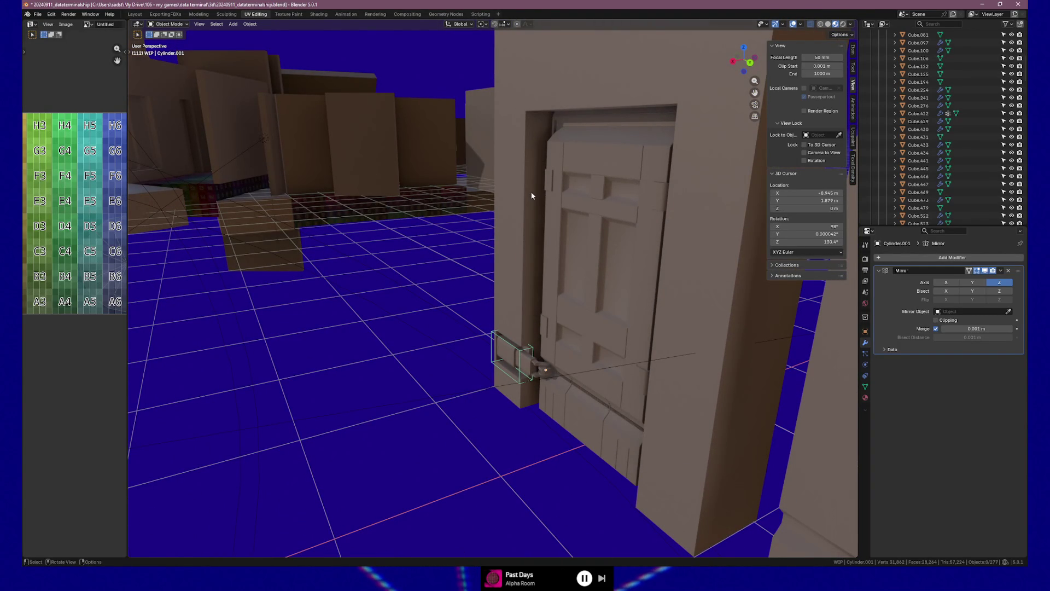
Shift the hinge plate, clamp arms and gear together along the Y axis.
{"action": "scroll", "coordinate": [544, 329], "scroll_direction": "up", "scroll_amount": 2}
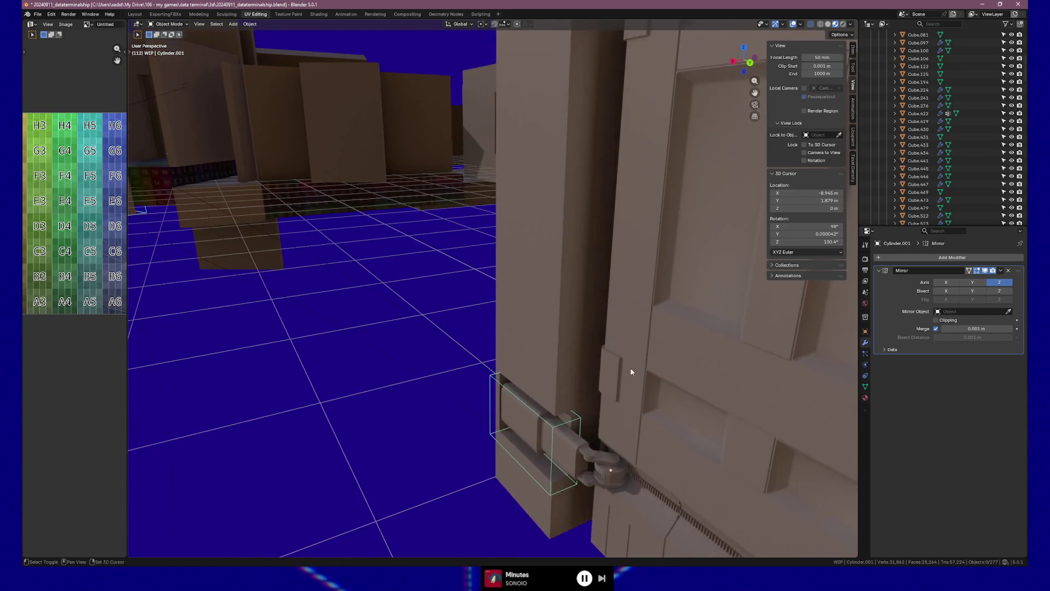
{"action": "scroll", "coordinate": [583, 224], "scroll_direction": "up", "scroll_amount": 2}
{"action": "scroll", "coordinate": [563, 269], "scroll_direction": "up", "scroll_amount": 1}
{"action": "scroll", "coordinate": [589, 269], "scroll_direction": "up", "scroll_amount": 1}
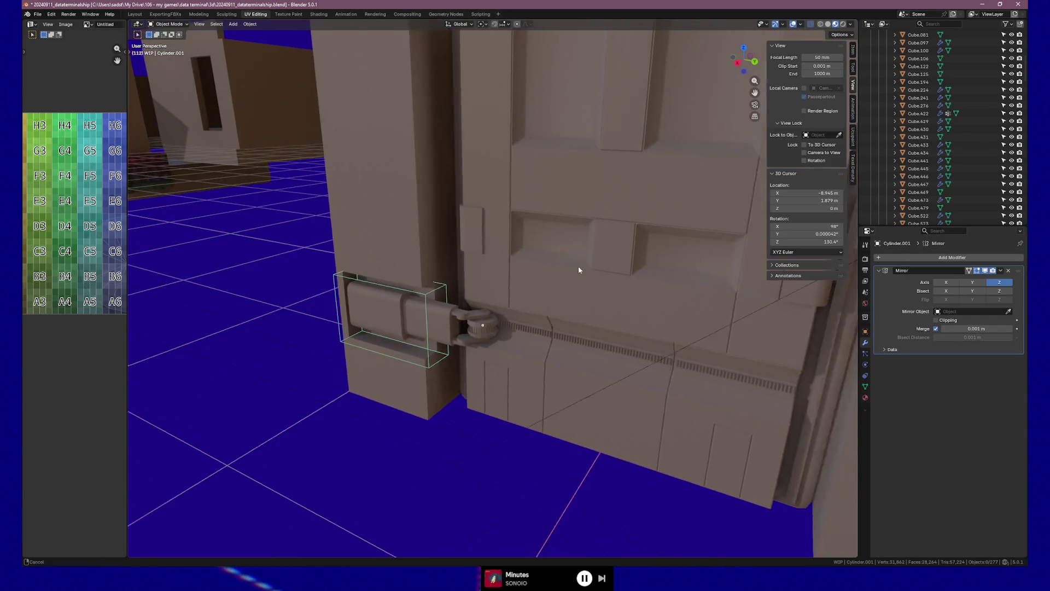
{"action": "scroll", "coordinate": [535, 311], "scroll_direction": "up", "scroll_amount": 1}
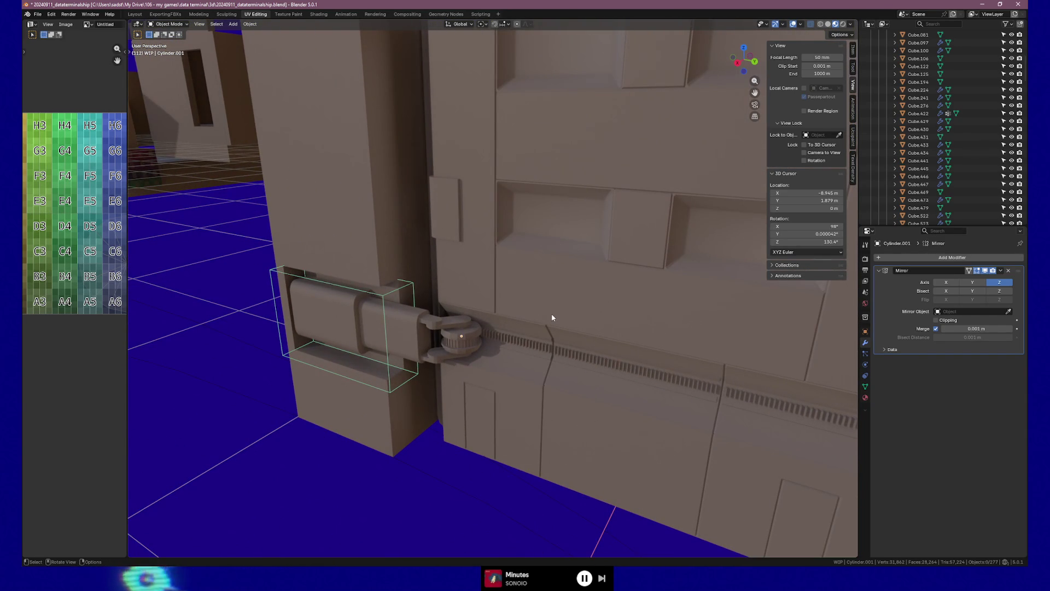
{"action": "left_click", "coordinate": [427, 326]}
{"action": "left_click", "coordinate": [444, 322], "text": "shift"}
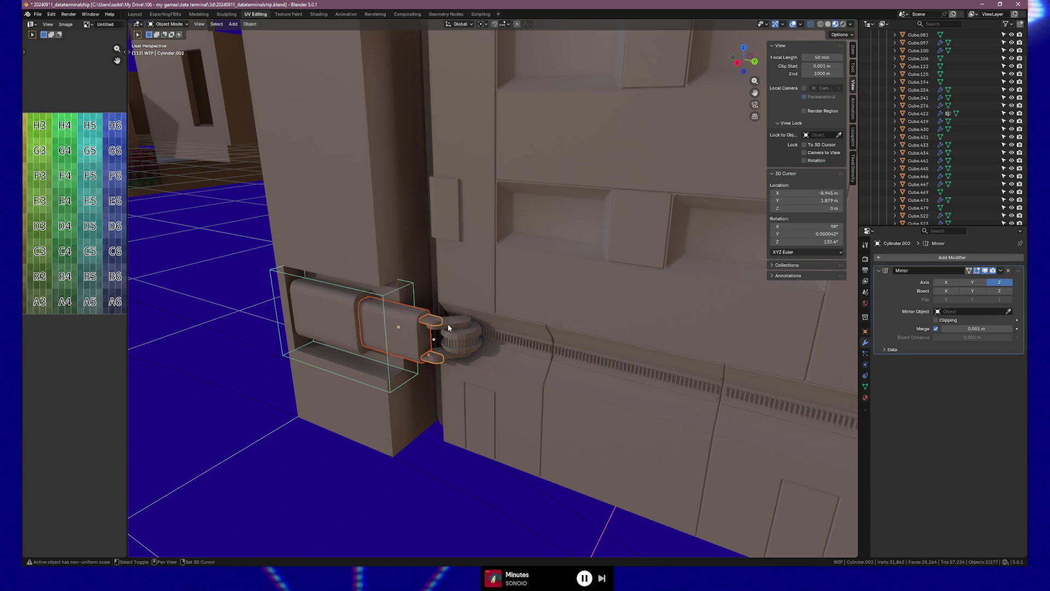
{"action": "left_click", "coordinate": [452, 338], "text": "shift"}
{"action": "key", "text": "g"}
{"action": "key", "text": "y"}
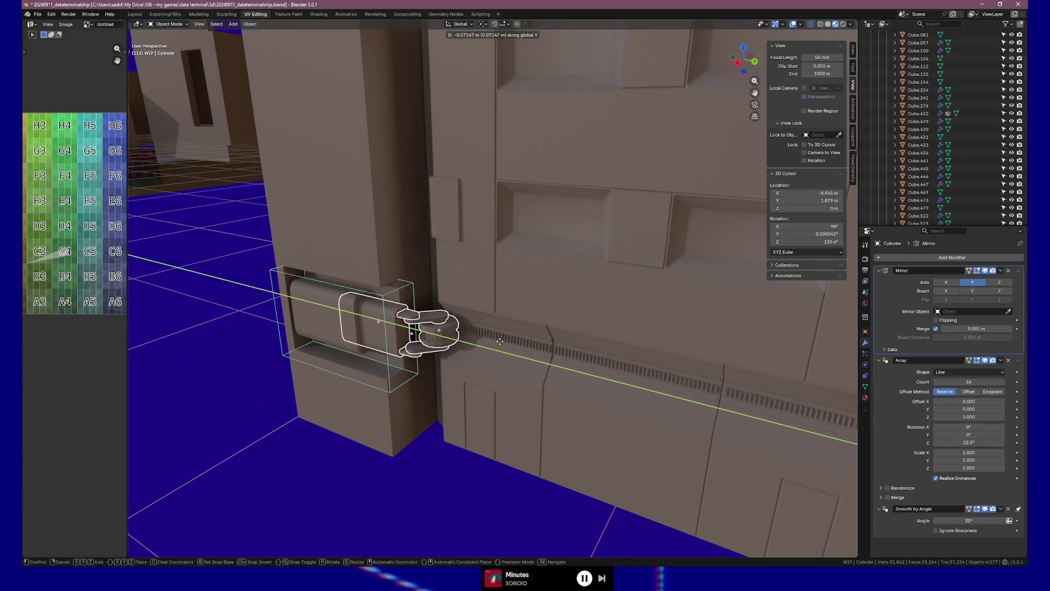
{"action": "left_click", "coordinate": [493, 342]}
Snap the 3D cursor to the clamp arms' centre and set the pivot point to 3D Cursor.
{"action": "scroll", "coordinate": [493, 342], "scroll_direction": "up", "scroll_amount": 3}
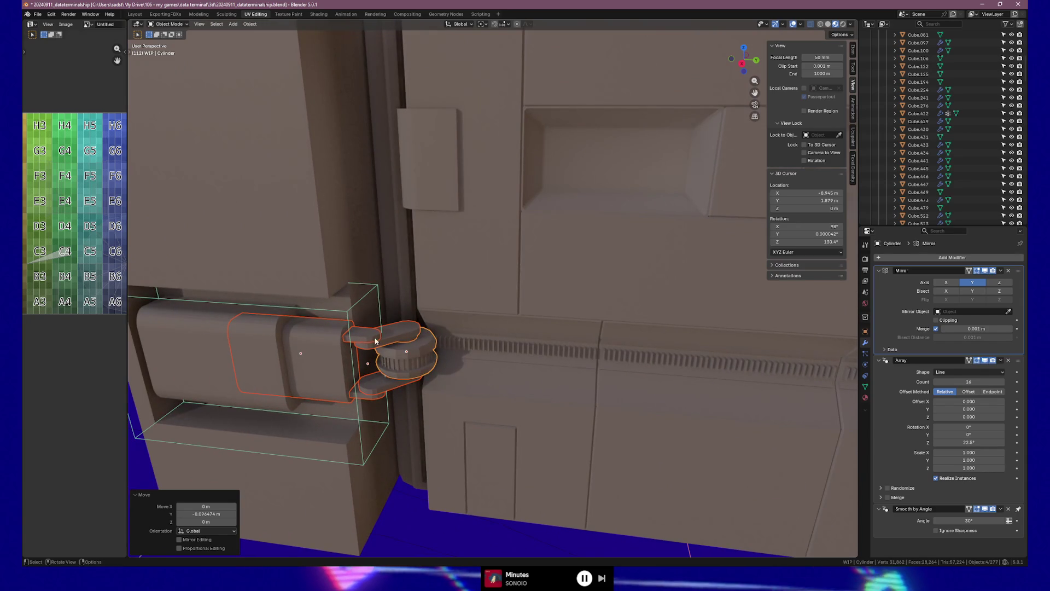
{"action": "left_click", "coordinate": [430, 358]}
{"action": "left_click", "coordinate": [430, 358], "text": "shift"}
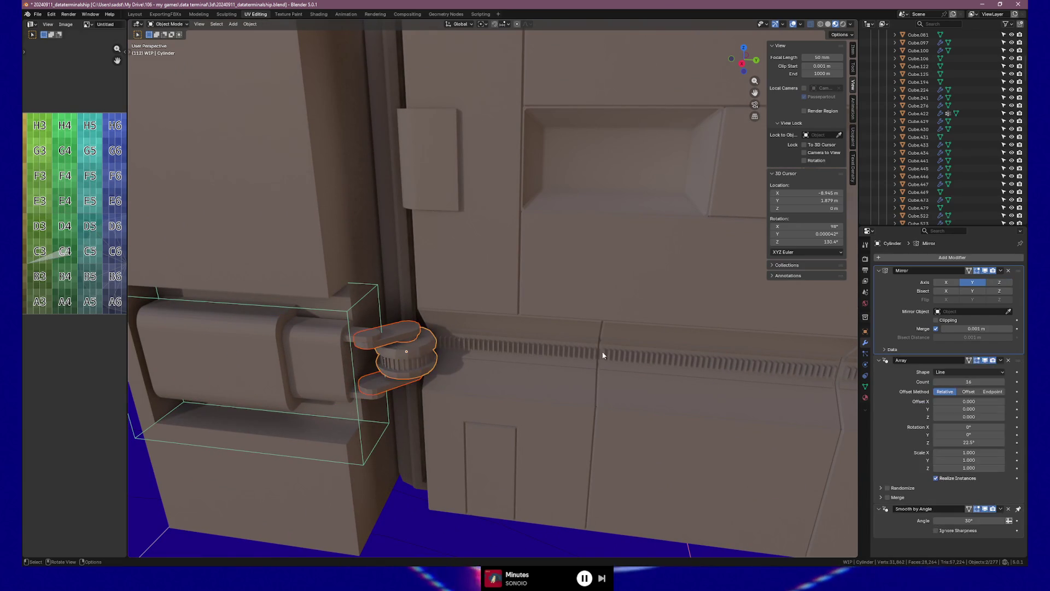
{"action": "left_click", "coordinate": [375, 370]}
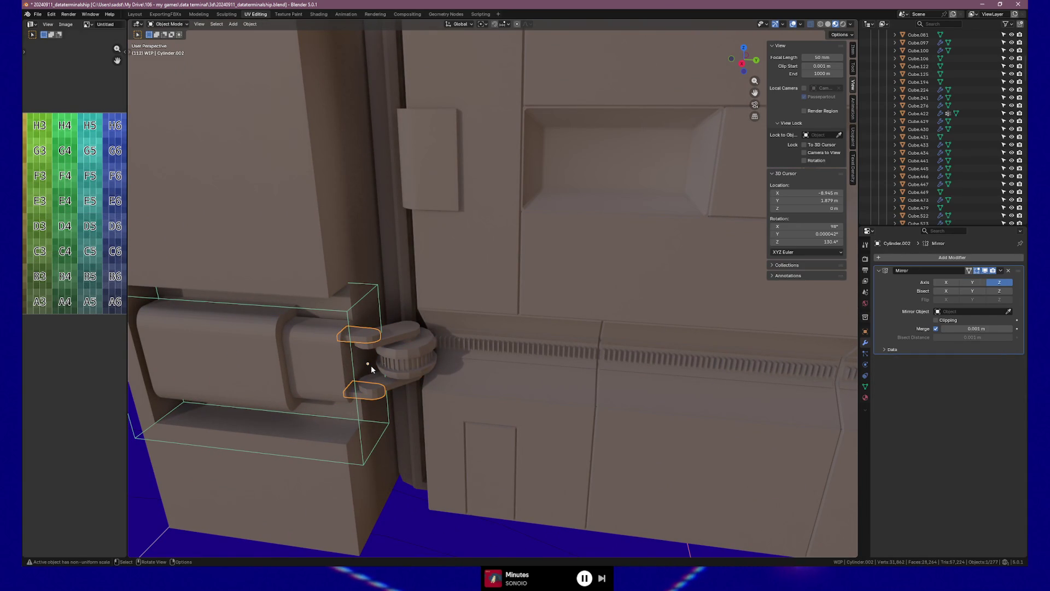
{"action": "key", "text": "shift+s"}
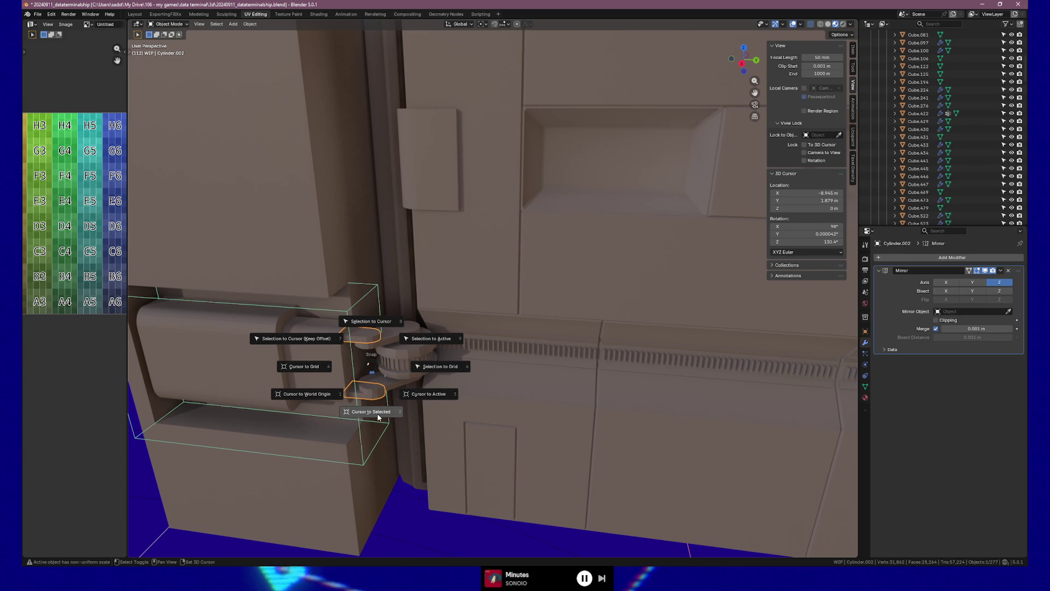
{"action": "left_click", "coordinate": [377, 411]}
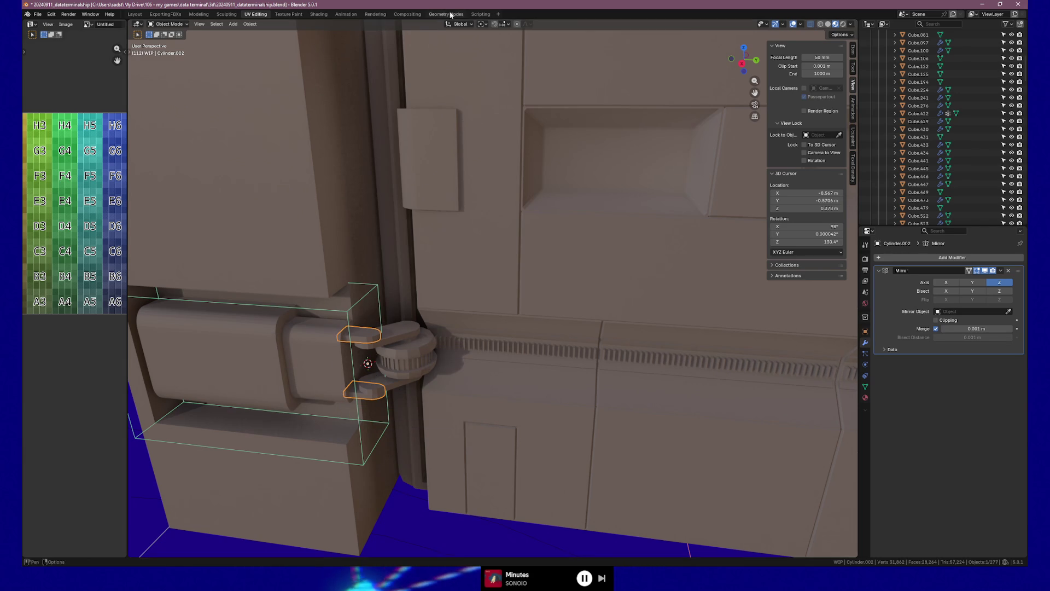
{"action": "left_click", "coordinate": [484, 25]}
{"action": "left_click", "coordinate": [493, 52]}
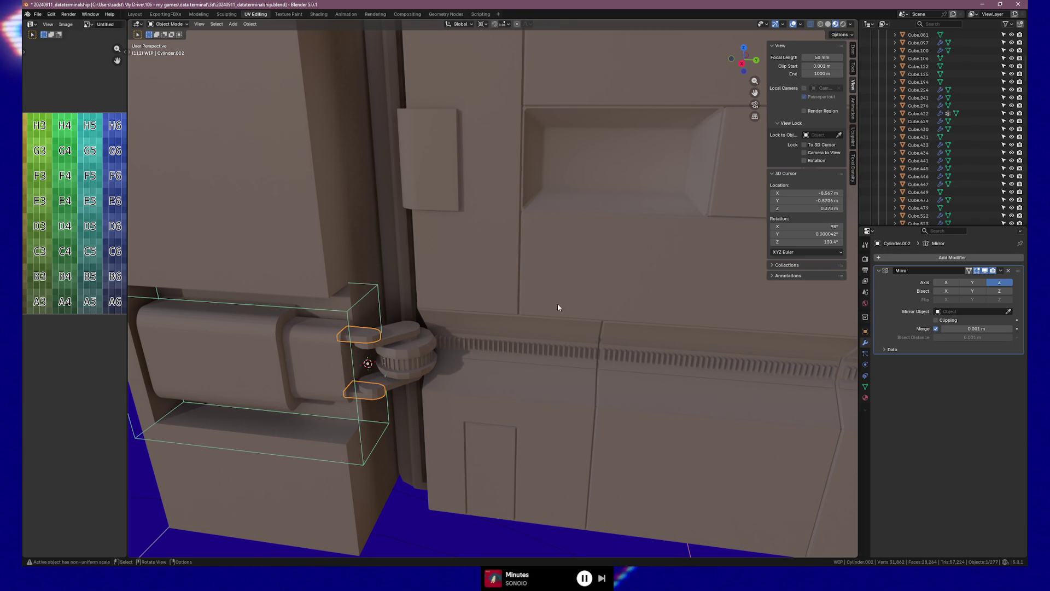
Test a 44.6° Z rotation of the gear and clamp arms, then undo it.
{"action": "key", "text": "r"}
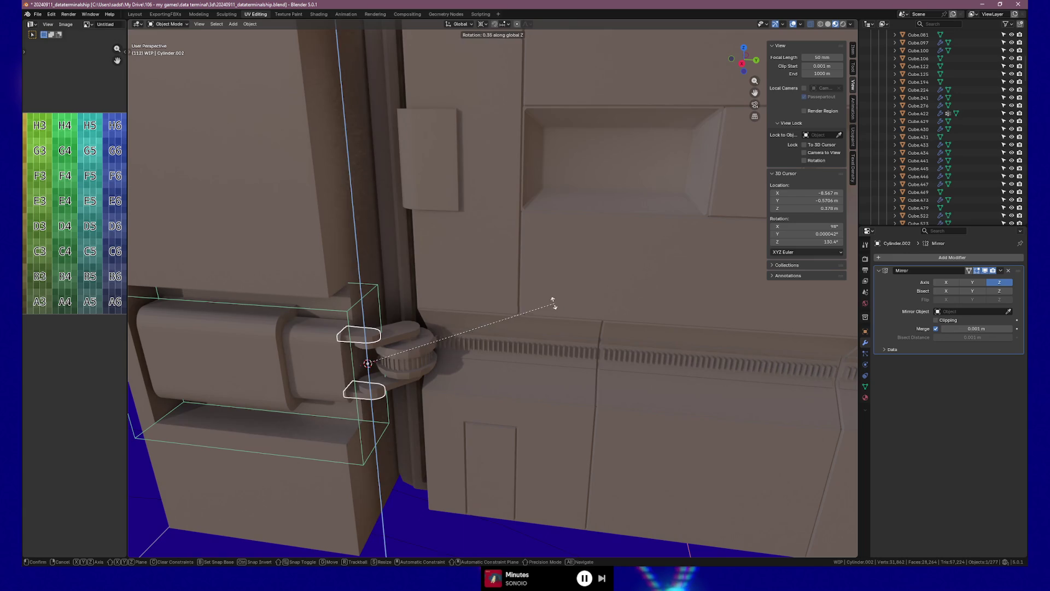
{"action": "left_click", "coordinate": [504, 300]}
{"action": "key", "text": "ctrl+z"}
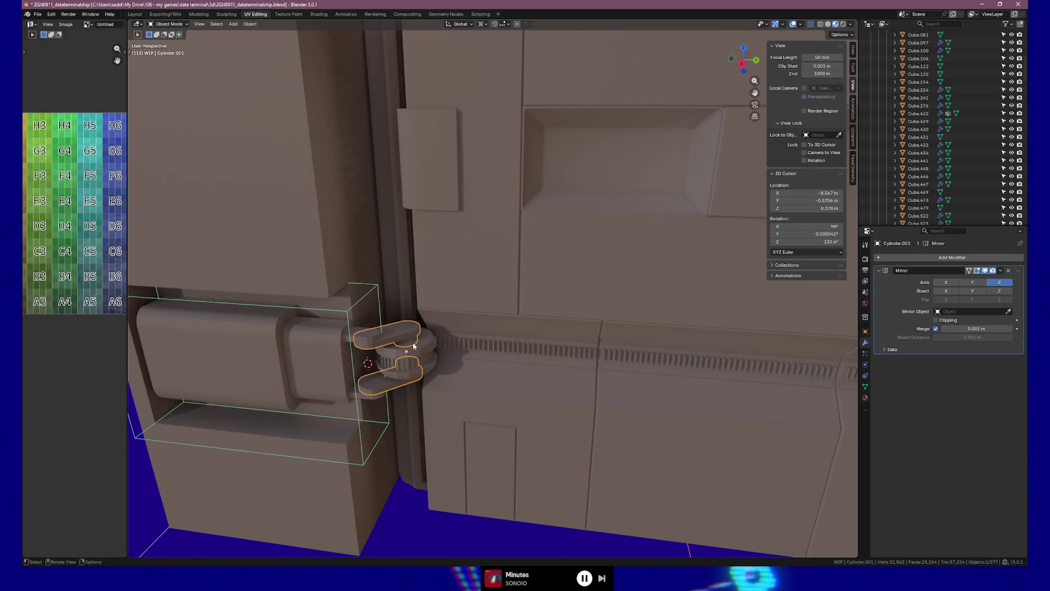
{"action": "left_click", "coordinate": [414, 355], "text": "shift"}
{"action": "key", "text": "r"}
{"action": "key", "text": "z"}
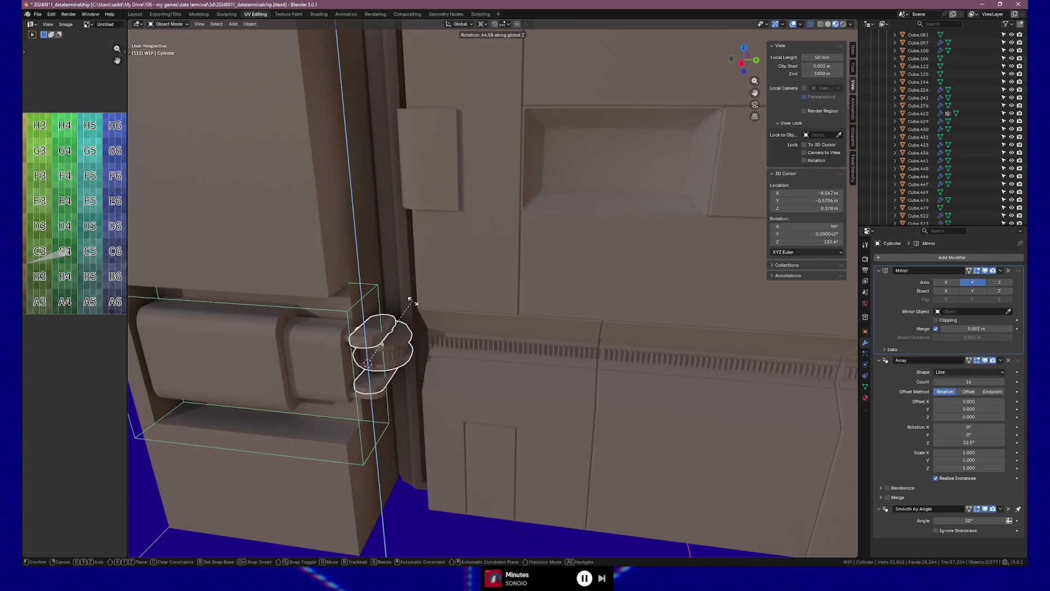
{"action": "left_click", "coordinate": [411, 300]}
{"action": "middle_click_drag", "start_coordinate": [411, 300], "coordinate": [413, 339]}
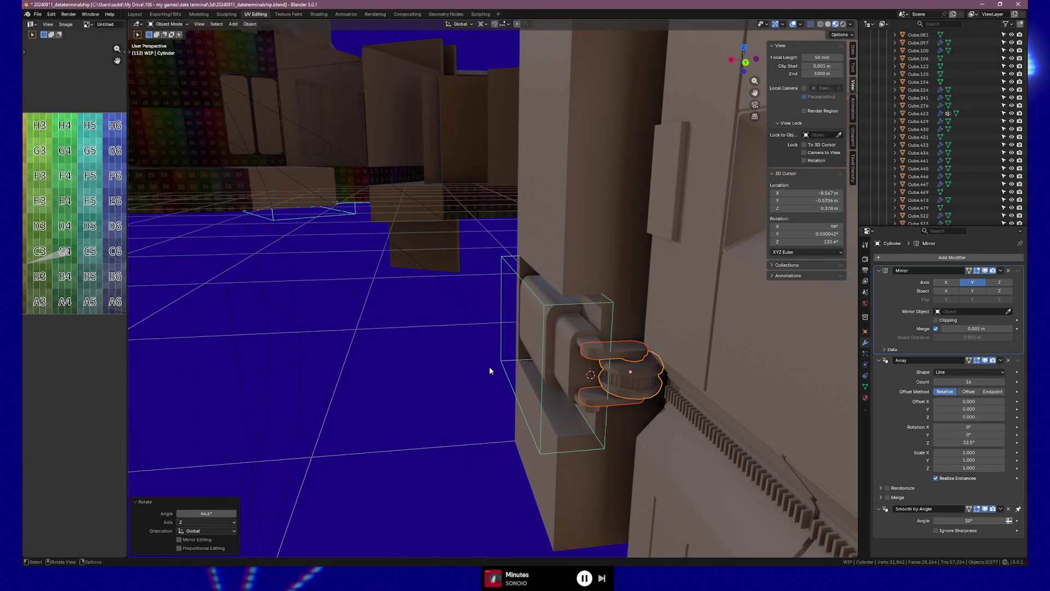
{"action": "key", "text": "ctrl+z"}
{"action": "key", "text": "ctrl+z"}
{"action": "key", "text": "ctrl+z"}
{"action": "key", "text": "ctrl+z"}
{"action": "scroll", "coordinate": [489, 367], "scroll_direction": "up", "scroll_amount": 3}
{"action": "middle_click_drag", "start_coordinate": [489, 366], "coordinate": [576, 367]}
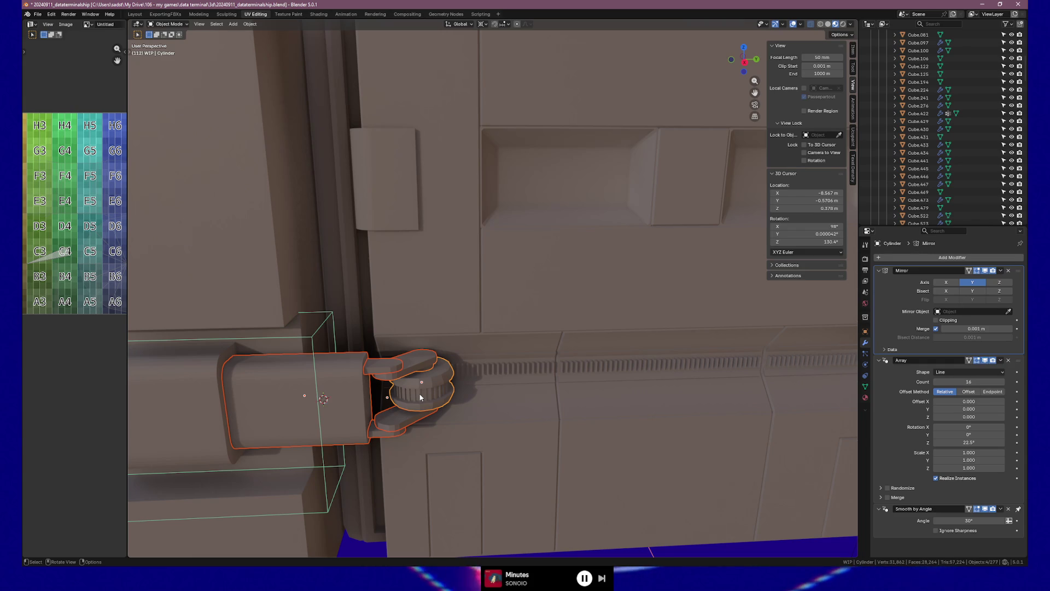
{"action": "scroll", "coordinate": [498, 387], "scroll_direction": "down", "scroll_amount": 8}
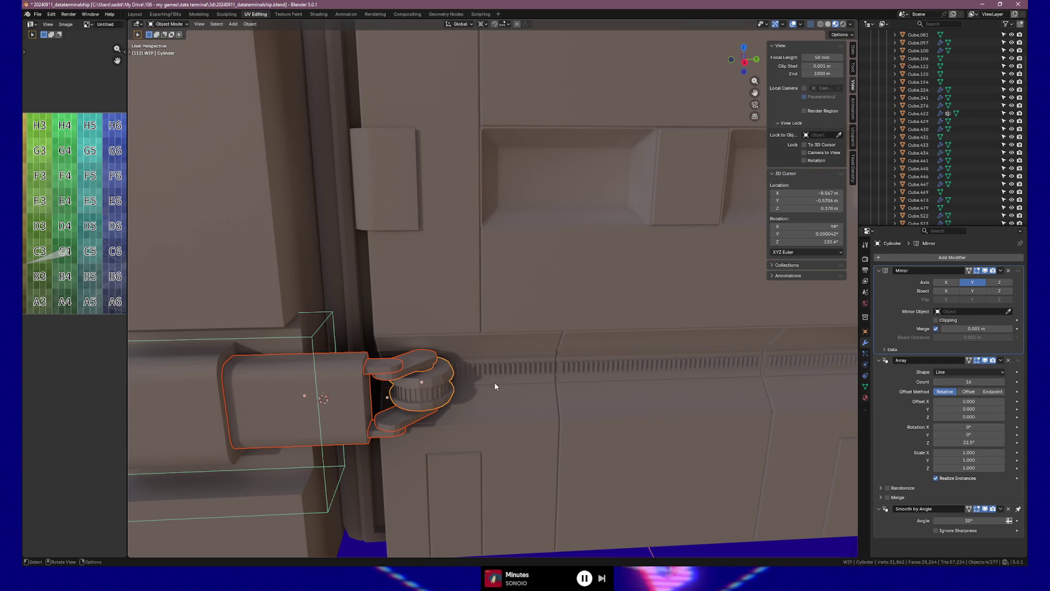
{"action": "key", "text": "alt+a"}
{"action": "mouse_move", "coordinate": [636, 375]}
{"action": "middle_mouse_down"}
{"action": "mouse_move", "coordinate": [548, 347]}
{"action": "mouse_move", "coordinate": [568, 375]}
{"action": "mouse_move", "coordinate": [657, 370]}
{"action": "middle_mouse_up"}
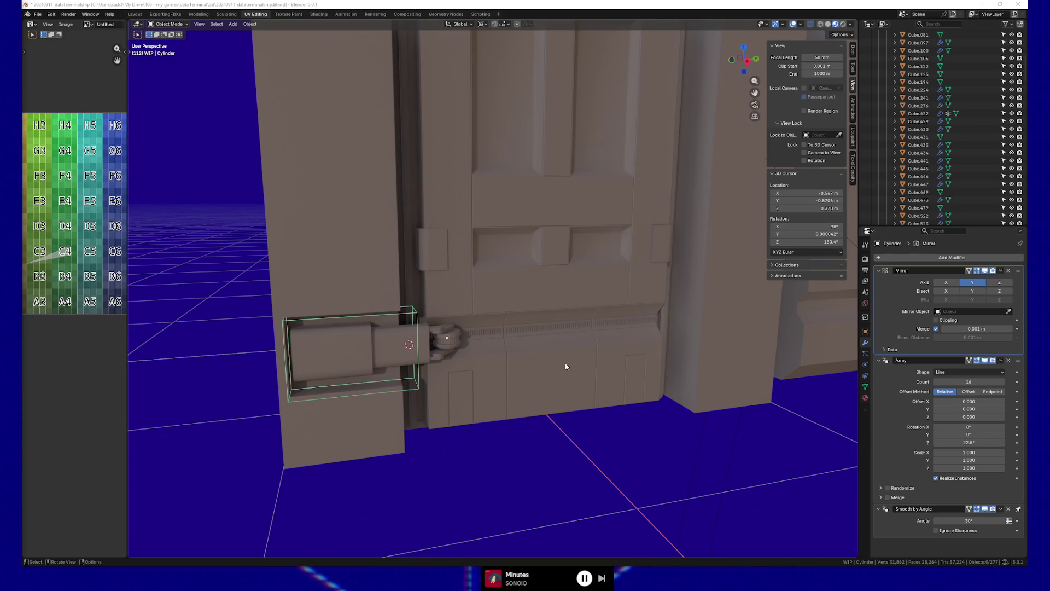
{"action": "mouse_move", "coordinate": [527, 497]}
{"action": "middle_mouse_down"}
{"action": "mouse_move", "coordinate": [582, 403]}
{"action": "mouse_move", "coordinate": [556, 391]}
{"action": "mouse_move", "coordinate": [539, 418]}
{"action": "mouse_move", "coordinate": [615, 408]}
{"action": "middle_mouse_up"}
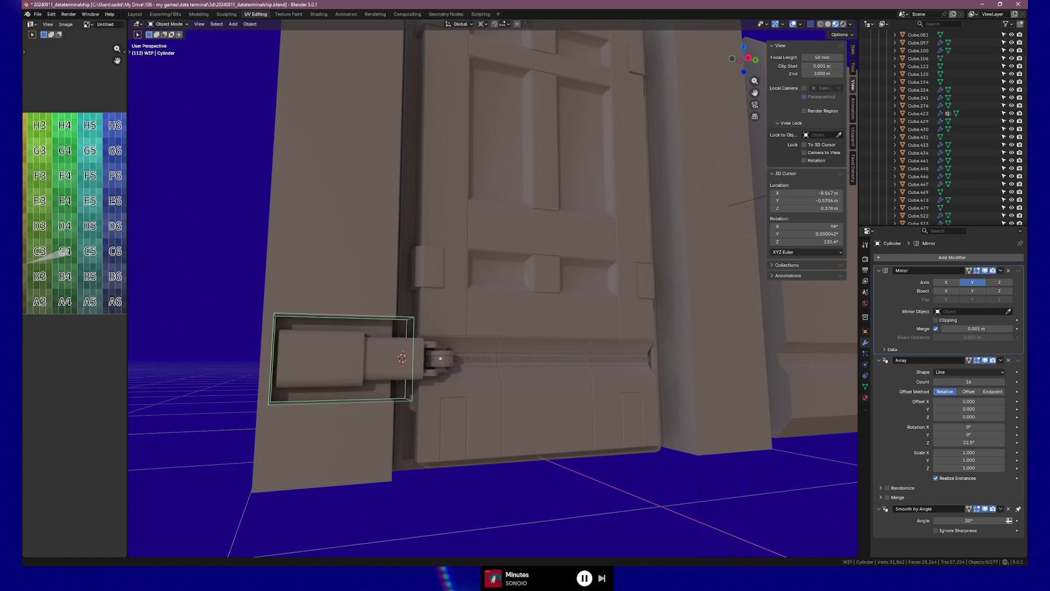
{"action": "mouse_move", "coordinate": [461, 384]}
{"action": "middle_mouse_down"}
{"action": "mouse_move", "coordinate": [403, 384]}
{"action": "mouse_move", "coordinate": [453, 246]}
{"action": "middle_mouse_up"}
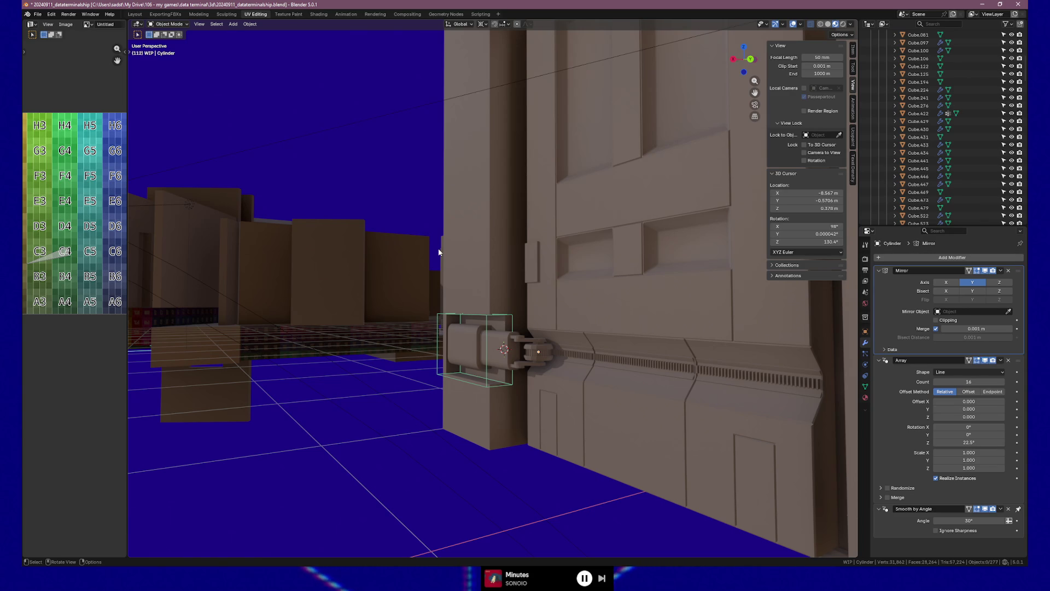
{"action": "mouse_move", "coordinate": [563, 285]}
{"action": "middle_mouse_down"}
{"action": "mouse_move", "coordinate": [548, 284]}
{"action": "mouse_move", "coordinate": [612, 284]}
{"action": "middle_mouse_up"}
{"action": "scroll", "coordinate": [579, 304], "scroll_direction": "up", "scroll_amount": 3}
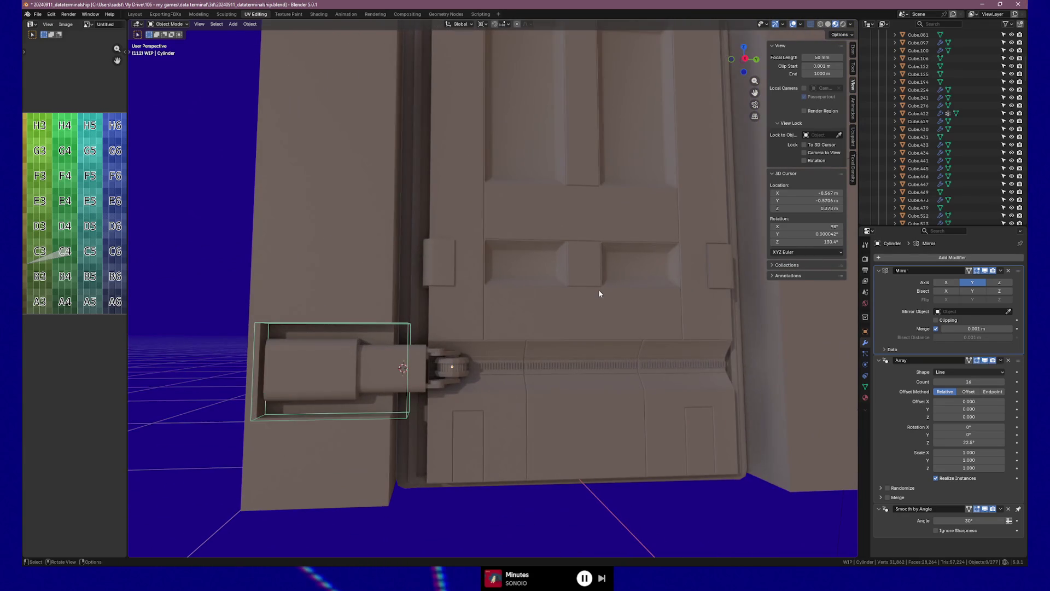
{"action": "scroll", "coordinate": [599, 294], "scroll_direction": "up", "scroll_amount": 2}
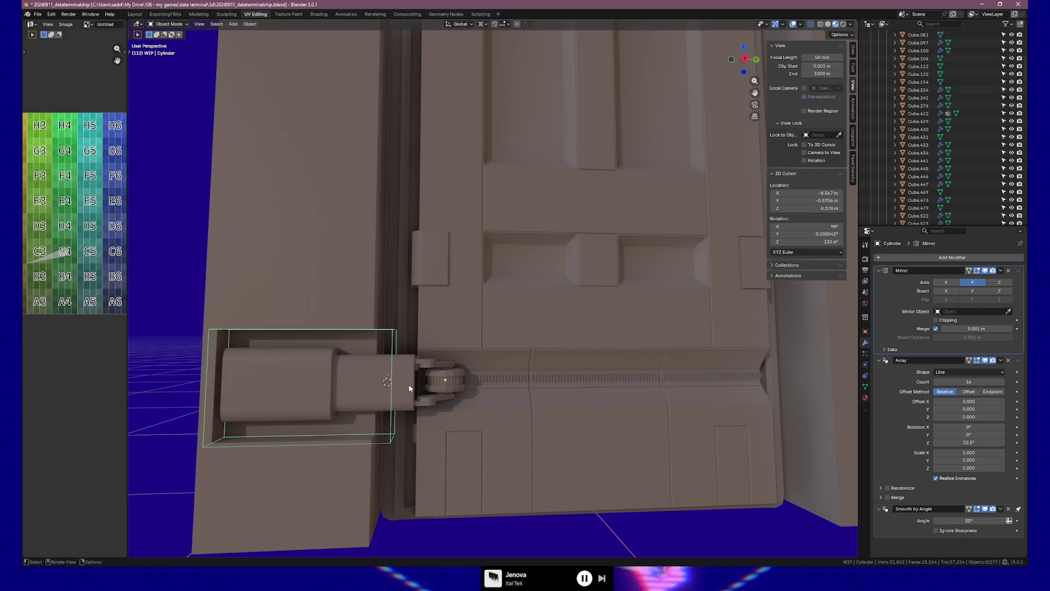
{"action": "left_click", "coordinate": [376, 393]}
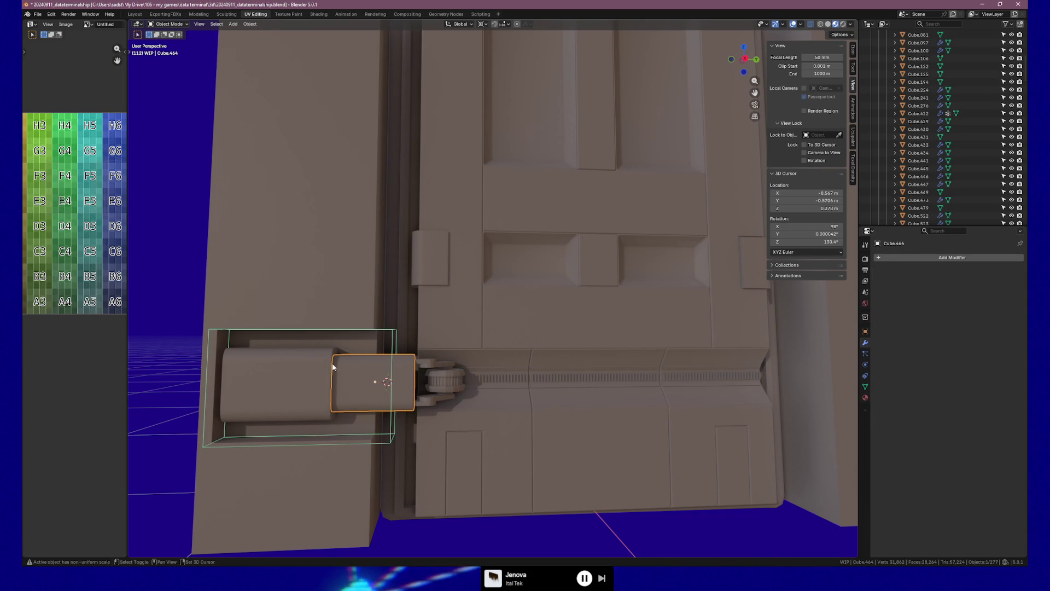
Slide Cube.464 and the gear about -0.099 m along Y against the wall frame.
{"action": "left_click", "coordinate": [421, 363], "text": "shift"}
{"action": "key", "text": "g"}
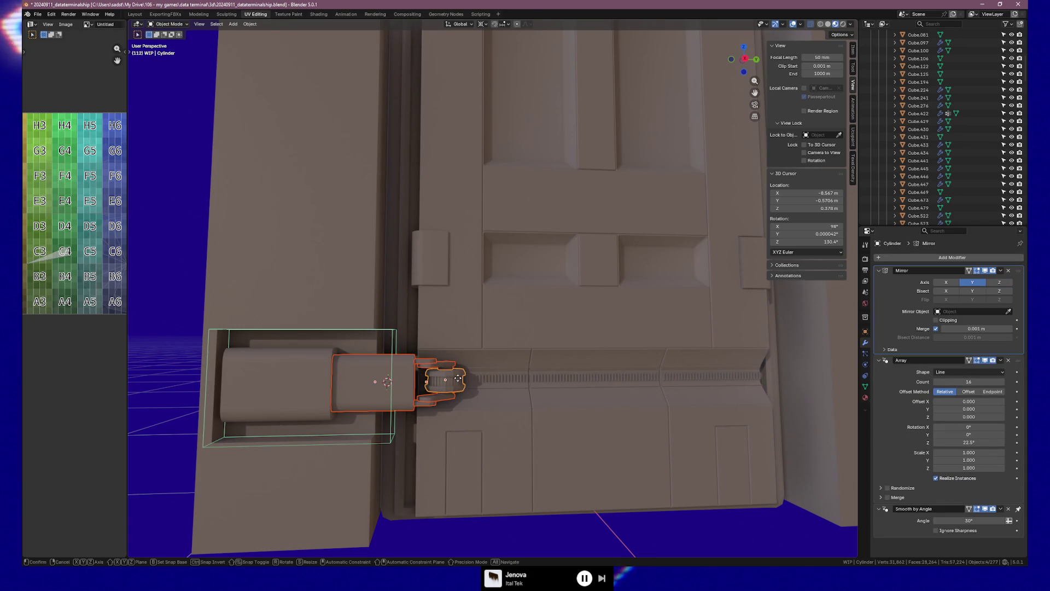
{"action": "key", "text": "y"}
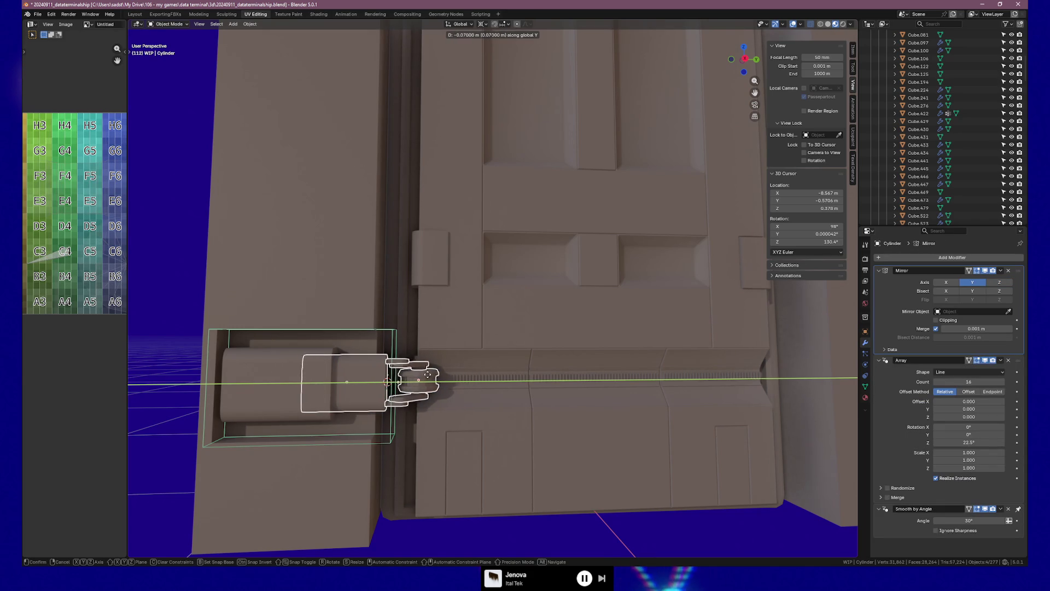
{"action": "left_click", "coordinate": [421, 372]}
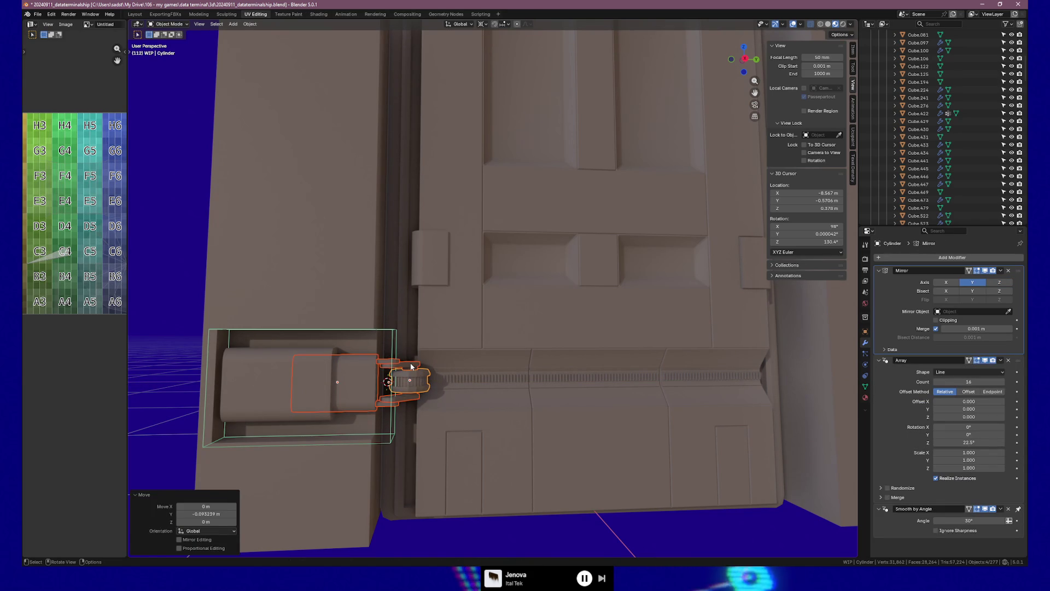
{"action": "left_click", "coordinate": [412, 366]}
{"action": "middle_click_drag", "start_coordinate": [411, 367], "coordinate": [465, 358]}
{"action": "scroll", "coordinate": [468, 357], "scroll_direction": "up", "scroll_amount": 3}
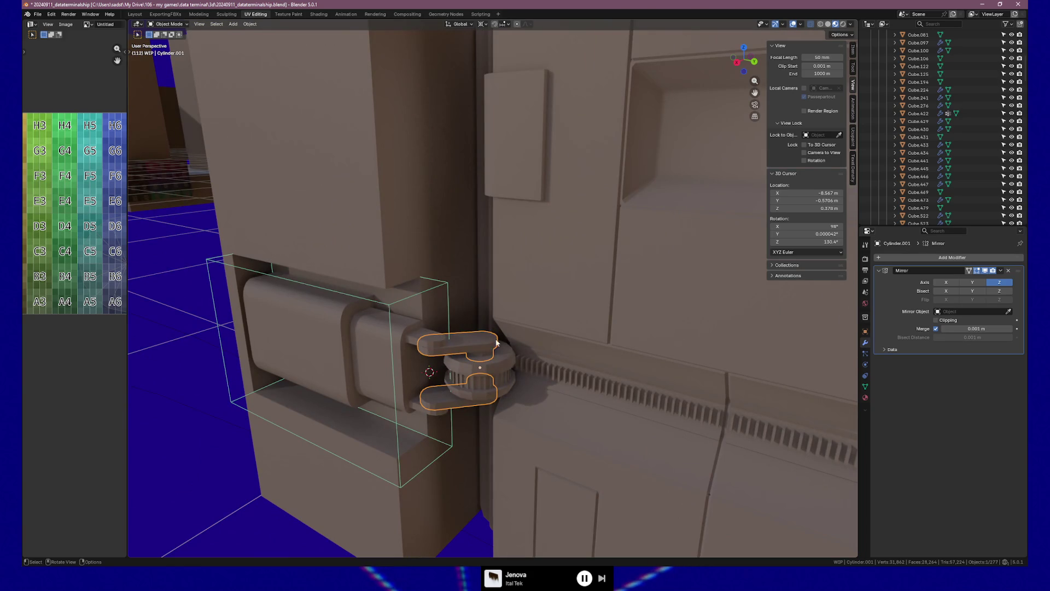
{"action": "left_click", "coordinate": [495, 373], "text": "shift"}
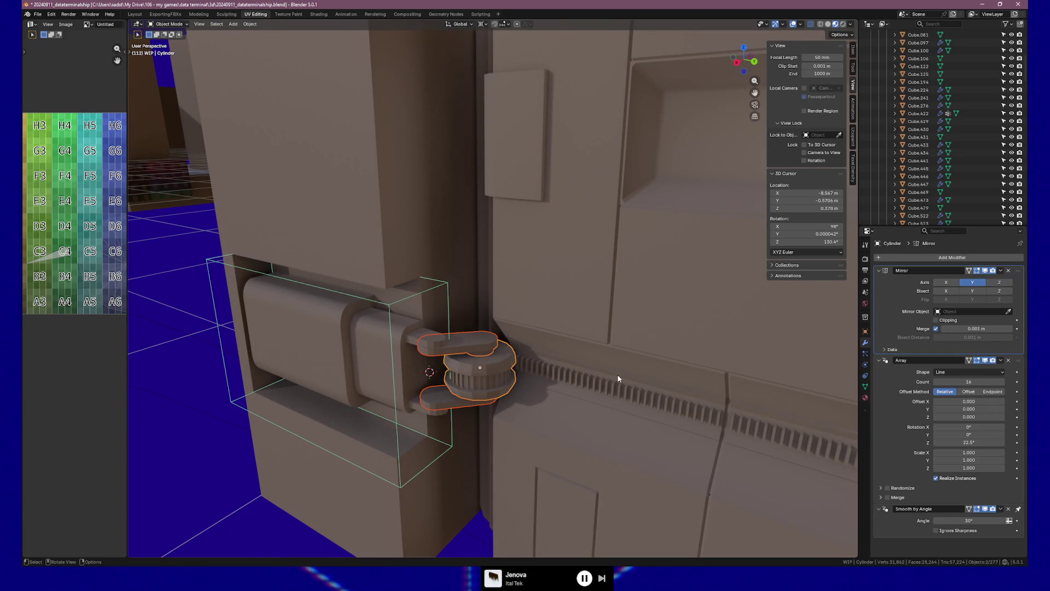
Rotate the gear and clamp arms about 47° around the Z axis.
{"action": "key", "text": "r"}
{"action": "key", "text": "z"}
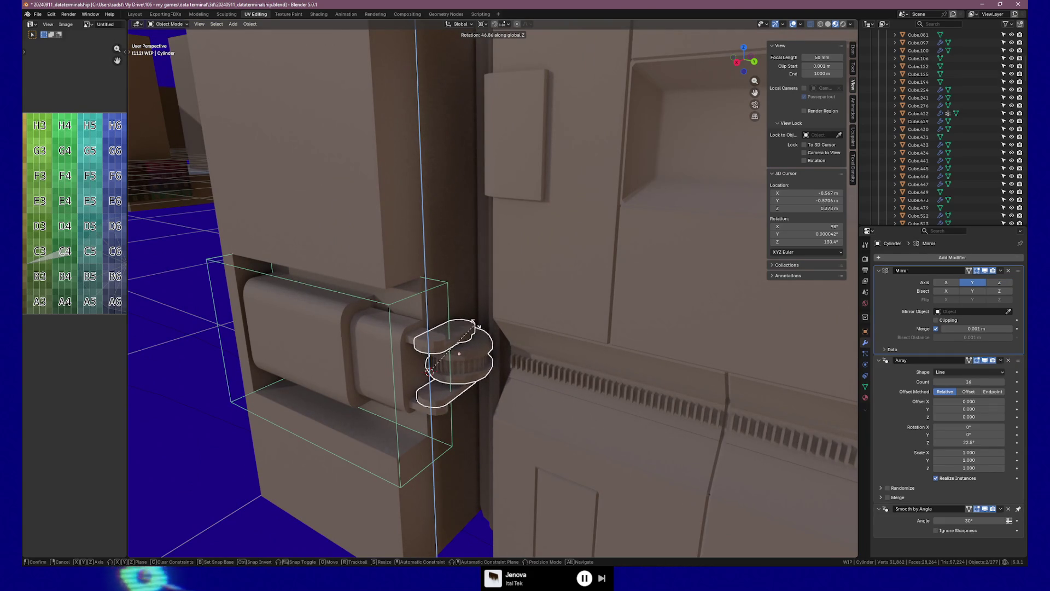
{"action": "left_click", "coordinate": [476, 325]}
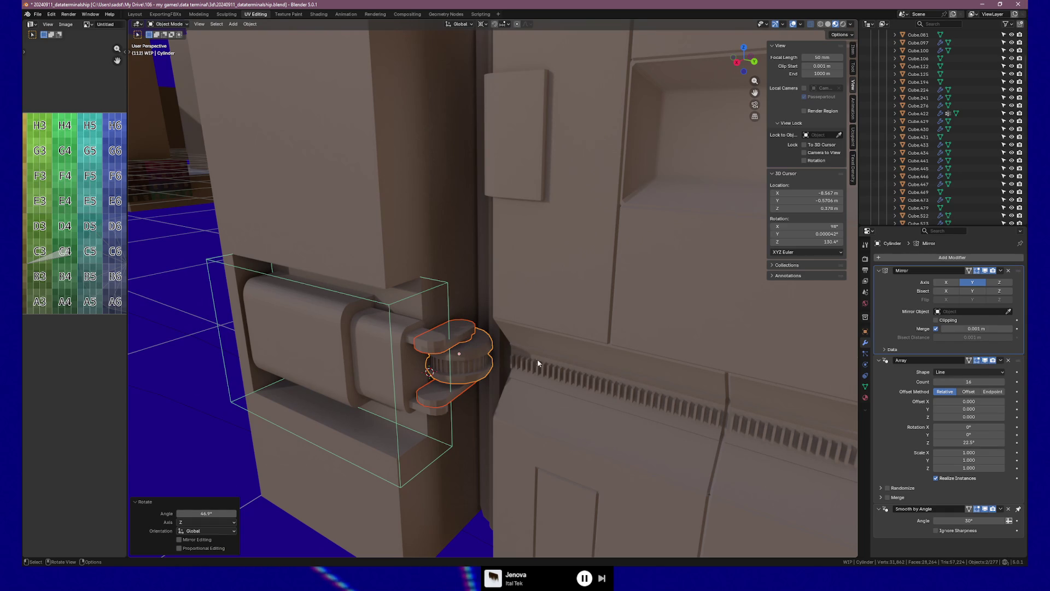
Reselect the hinge parts, then select the door panel from a frontal view.
{"action": "scroll", "coordinate": [539, 370], "scroll_direction": "down", "scroll_amount": 3}
{"action": "left_click", "coordinate": [599, 315]}
{"action": "mouse_move", "coordinate": [305, 259]}
{"action": "middle_mouse_down"}
{"action": "mouse_move", "coordinate": [468, 387]}
{"action": "mouse_move", "coordinate": [510, 365]}
{"action": "mouse_move", "coordinate": [510, 284]}
{"action": "middle_mouse_up"}
{"action": "key", "text": "ctrl+z"}
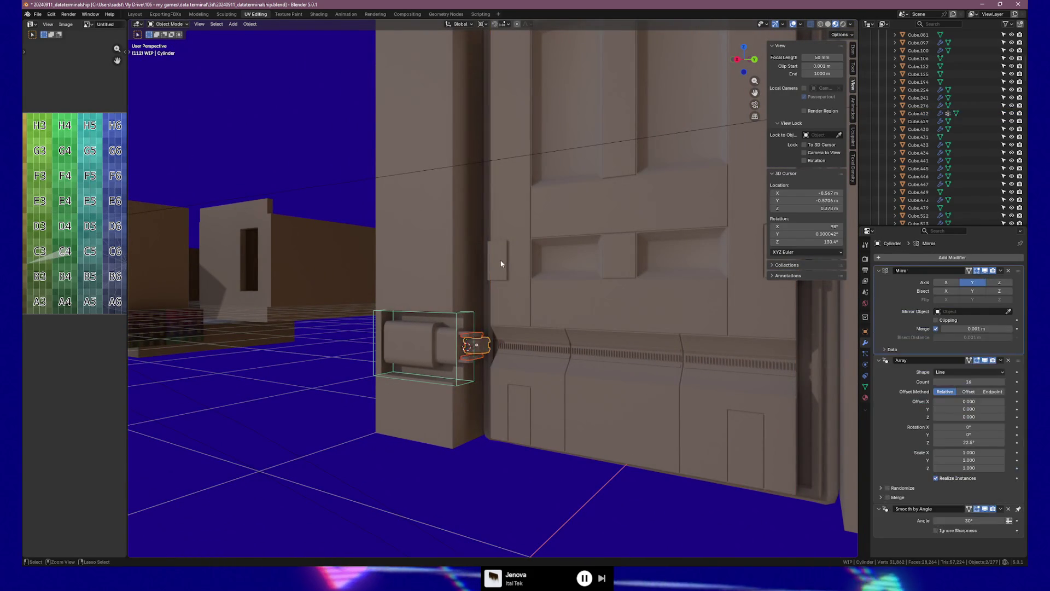
{"action": "left_click", "coordinate": [489, 349], "text": "shift"}
{"action": "middle_click_drag", "start_coordinate": [310, 463], "coordinate": [407, 448]}
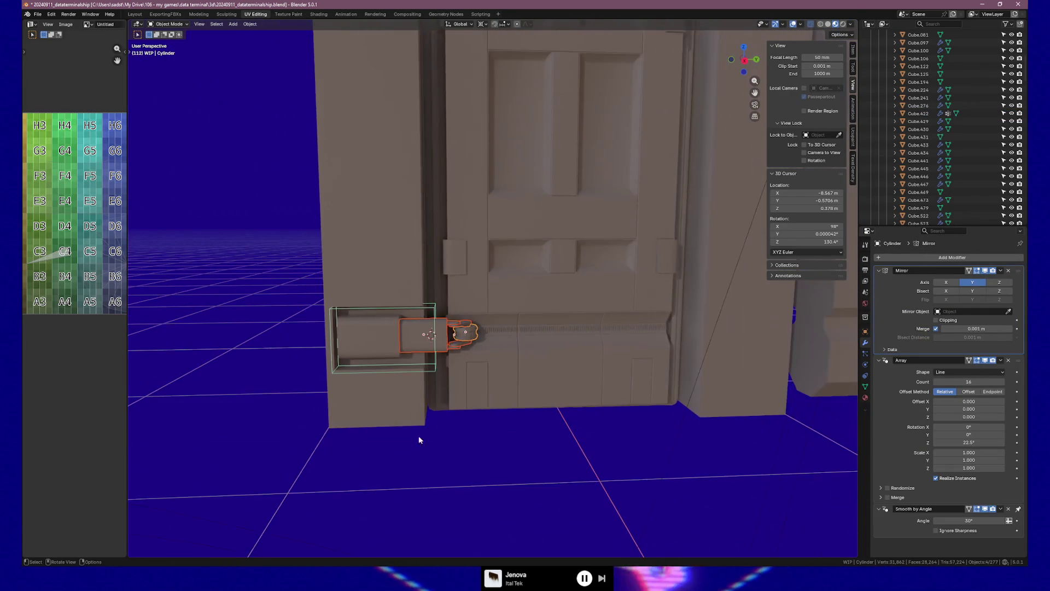
{"action": "left_click", "coordinate": [555, 262]}
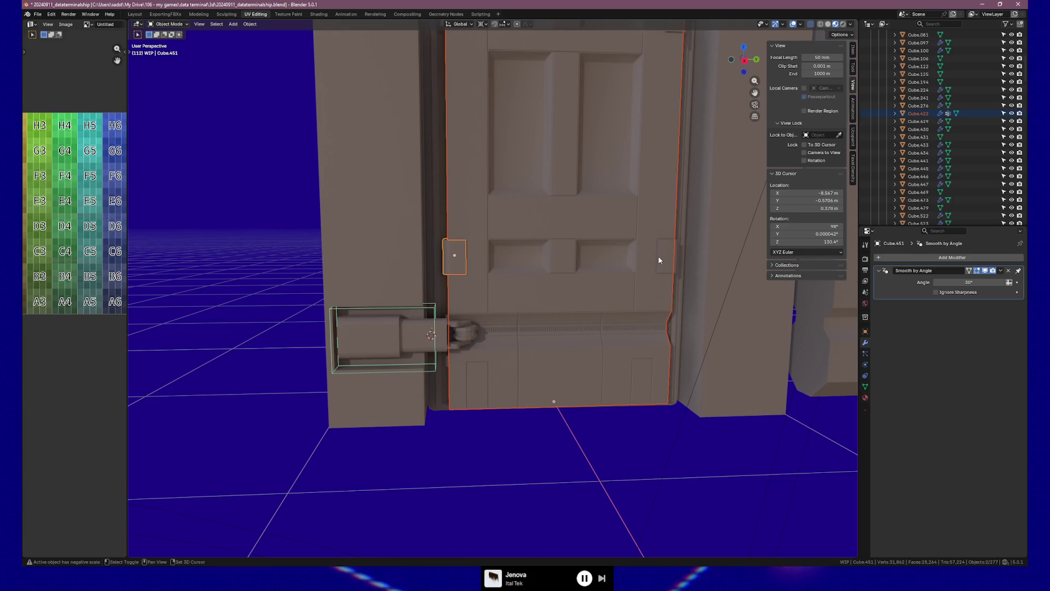
Add the upper-left hinge plate, door frame, door panel and rail pieces to the selection.
{"action": "scroll", "coordinate": [526, 242], "scroll_direction": "down", "scroll_amount": 3}
{"action": "left_click", "coordinate": [377, 195], "text": "shift"}
{"action": "left_click", "coordinate": [344, 104], "text": "shift"}
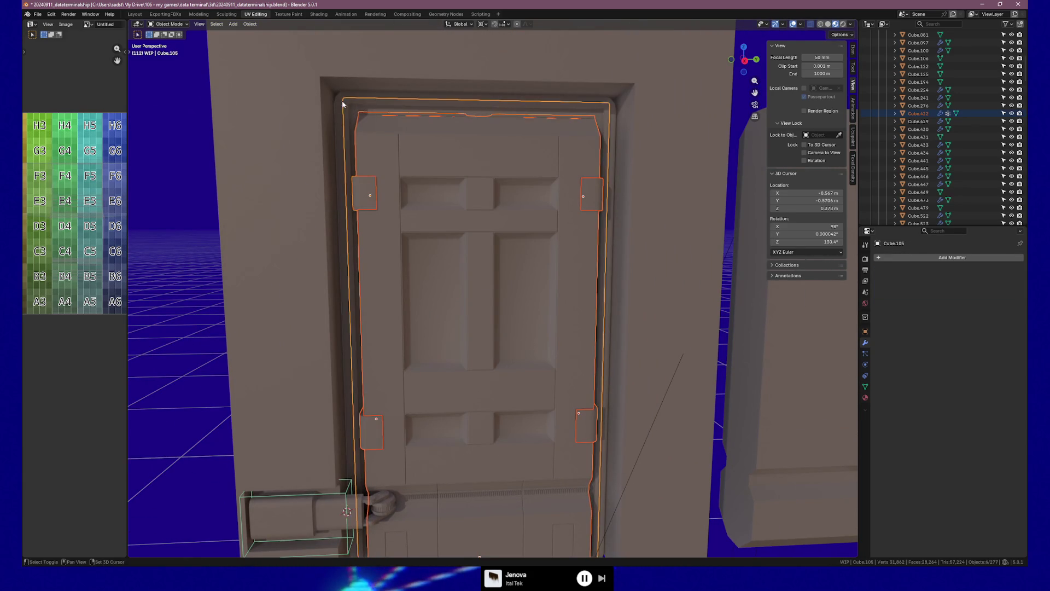
{"action": "left_click", "coordinate": [427, 358], "text": "shift"}
{"action": "middle_click_drag", "start_coordinate": [427, 359], "coordinate": [432, 225], "text": "shift"}
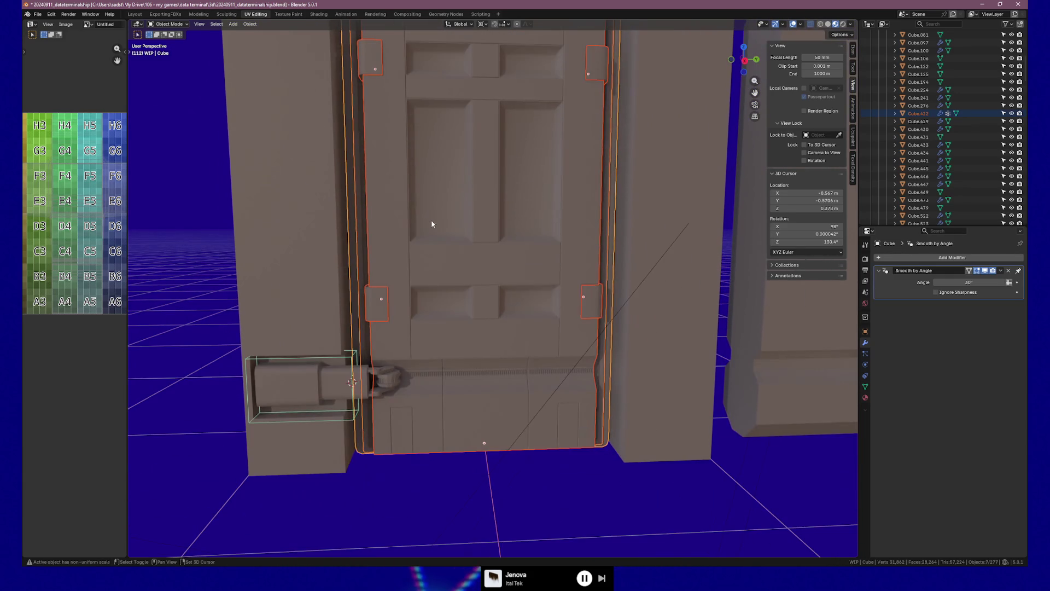
{"action": "left_click", "coordinate": [442, 379], "text": "shift"}
{"action": "left_click", "coordinate": [543, 372], "text": "shift"}
{"action": "left_click", "coordinate": [570, 368], "text": "shift"}
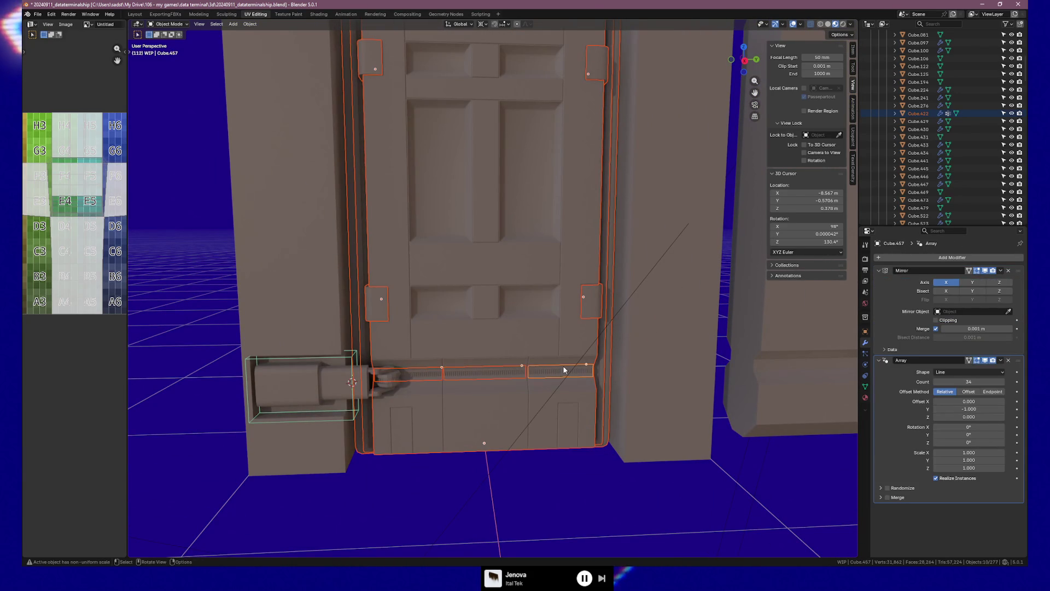
Move the selected door assembly -0.892 m along the Y axis.
{"action": "key", "text": "g"}
{"action": "key", "text": "y"}
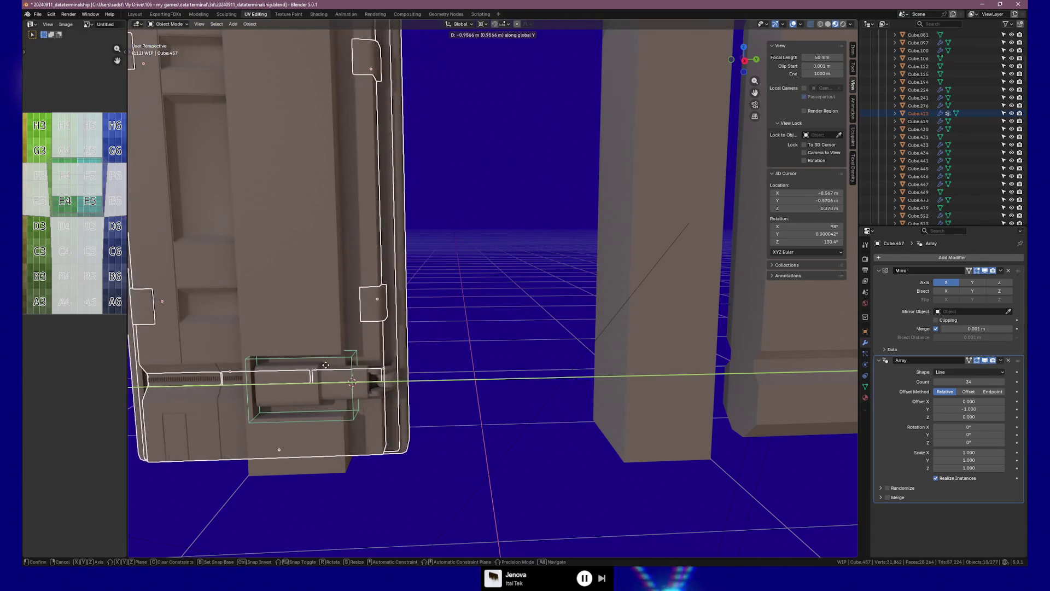
{"action": "left_click", "coordinate": [343, 366]}
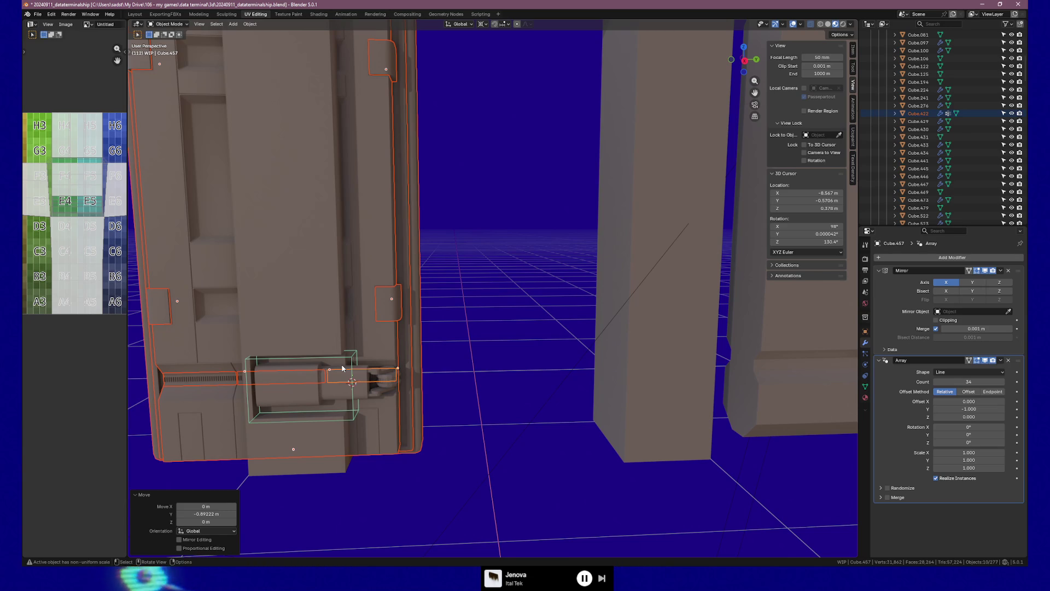
{"action": "mouse_move", "coordinate": [437, 360]}
{"action": "middle_mouse_down"}
{"action": "mouse_move", "coordinate": [368, 363]}
{"action": "mouse_move", "coordinate": [383, 371]}
{"action": "mouse_move", "coordinate": [421, 355]}
{"action": "mouse_move", "coordinate": [430, 268]}
{"action": "mouse_move", "coordinate": [415, 263]}
{"action": "mouse_move", "coordinate": [412, 274]}
{"action": "mouse_move", "coordinate": [441, 268]}
{"action": "mouse_move", "coordinate": [484, 330]}
{"action": "middle_mouse_up"}
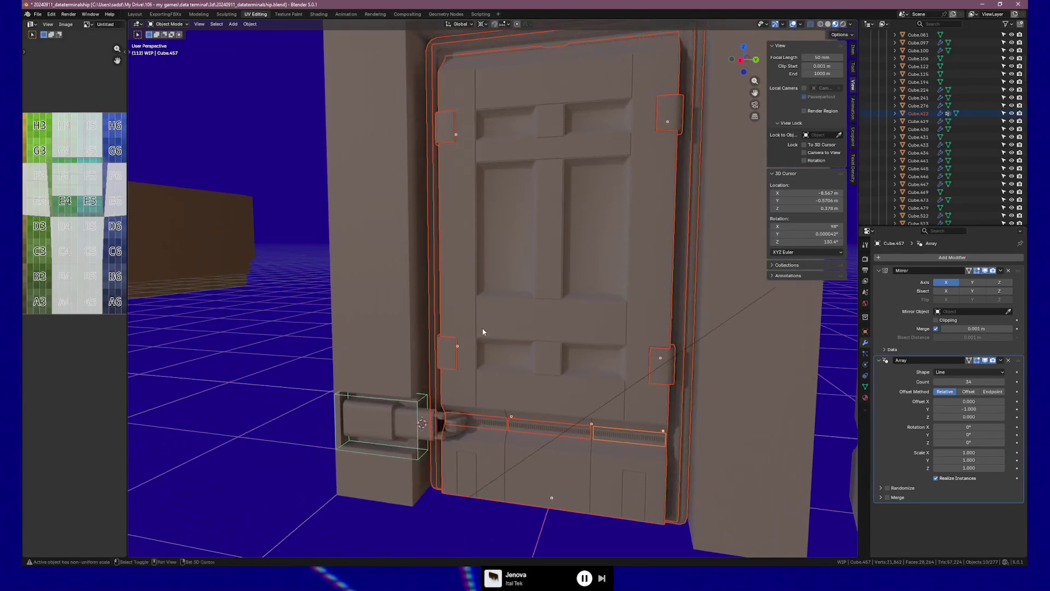
Orbit to check the door's fit, then select wall Cube.429 to show its Exact Boolean Difference.
{"action": "scroll", "coordinate": [478, 334], "scroll_direction": "up", "scroll_amount": 1}
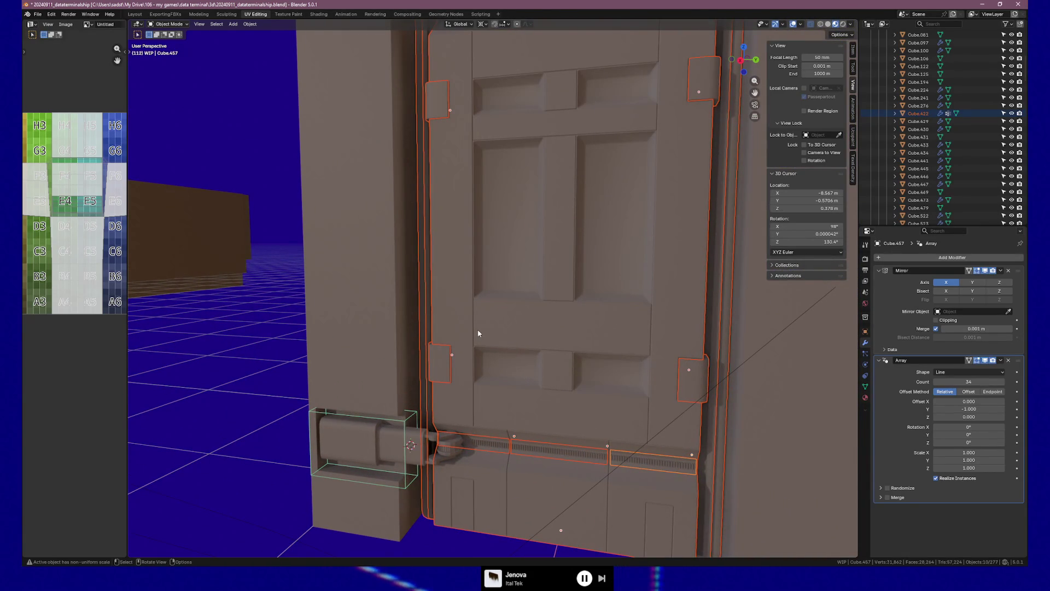
{"action": "mouse_move", "coordinate": [478, 330]}
{"action": "middle_mouse_down"}
{"action": "mouse_move", "coordinate": [451, 330]}
{"action": "mouse_move", "coordinate": [492, 323]}
{"action": "mouse_move", "coordinate": [460, 321]}
{"action": "middle_mouse_up"}
{"action": "mouse_move", "coordinate": [446, 312]}
{"action": "middle_mouse_down"}
{"action": "mouse_move", "coordinate": [514, 303]}
{"action": "mouse_move", "coordinate": [559, 313]}
{"action": "mouse_move", "coordinate": [539, 325]}
{"action": "middle_mouse_up"}
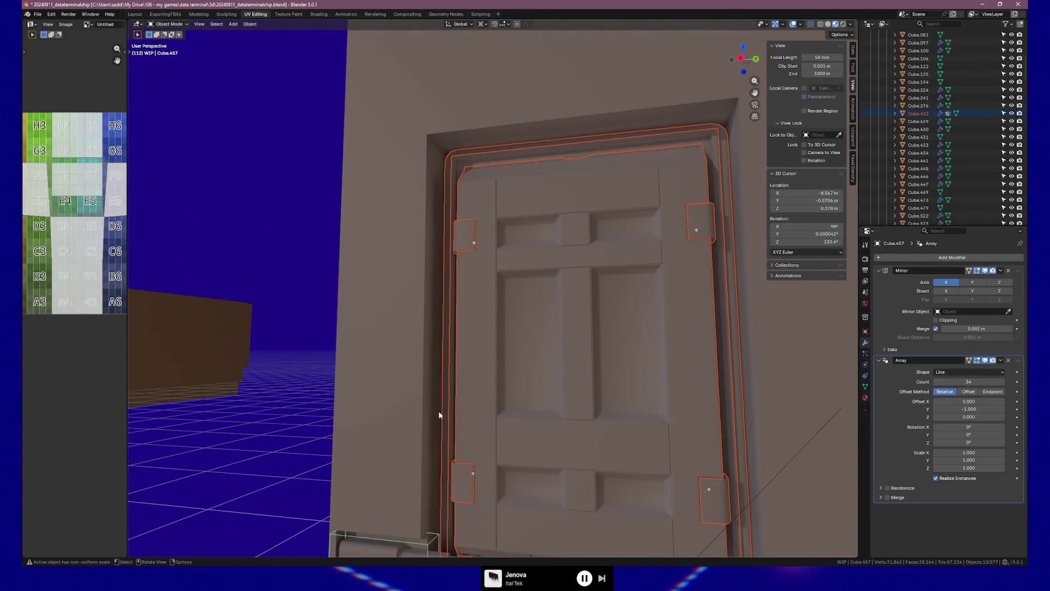
{"action": "middle_click_drag", "start_coordinate": [475, 399], "coordinate": [458, 411]}
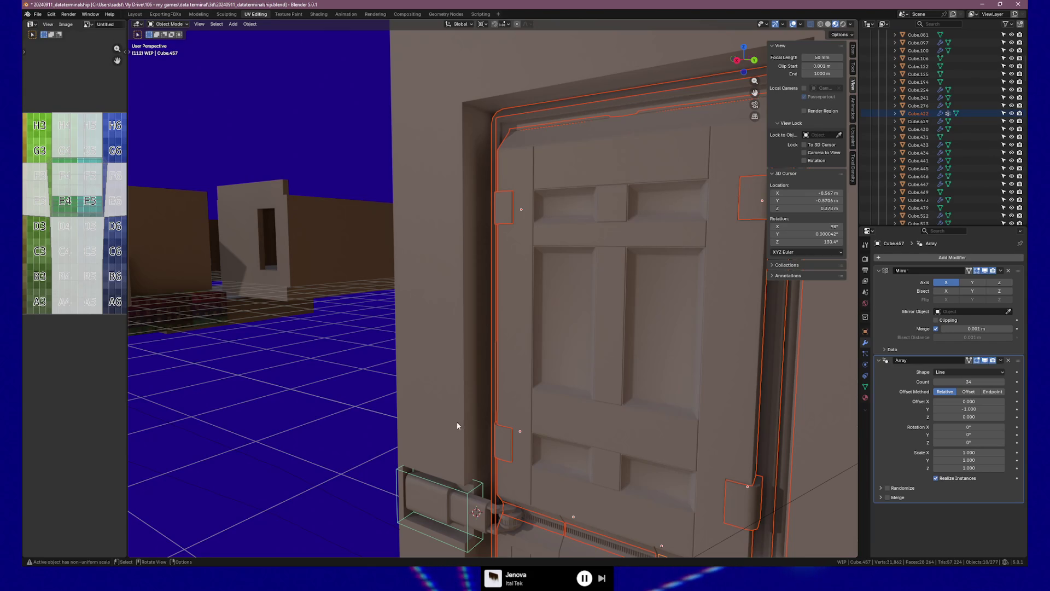
{"action": "middle_click_drag", "start_coordinate": [487, 449], "coordinate": [460, 340], "text": "shift"}
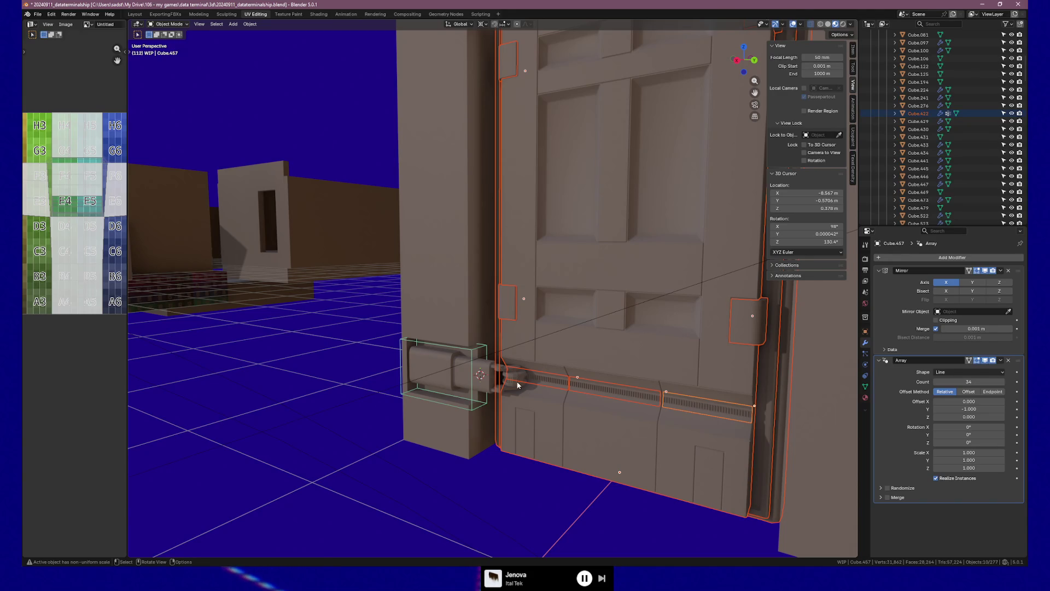
{"action": "mouse_move", "coordinate": [517, 303]}
{"action": "middle_mouse_down"}
{"action": "mouse_move", "coordinate": [542, 302]}
{"action": "mouse_move", "coordinate": [507, 316]}
{"action": "middle_mouse_up"}
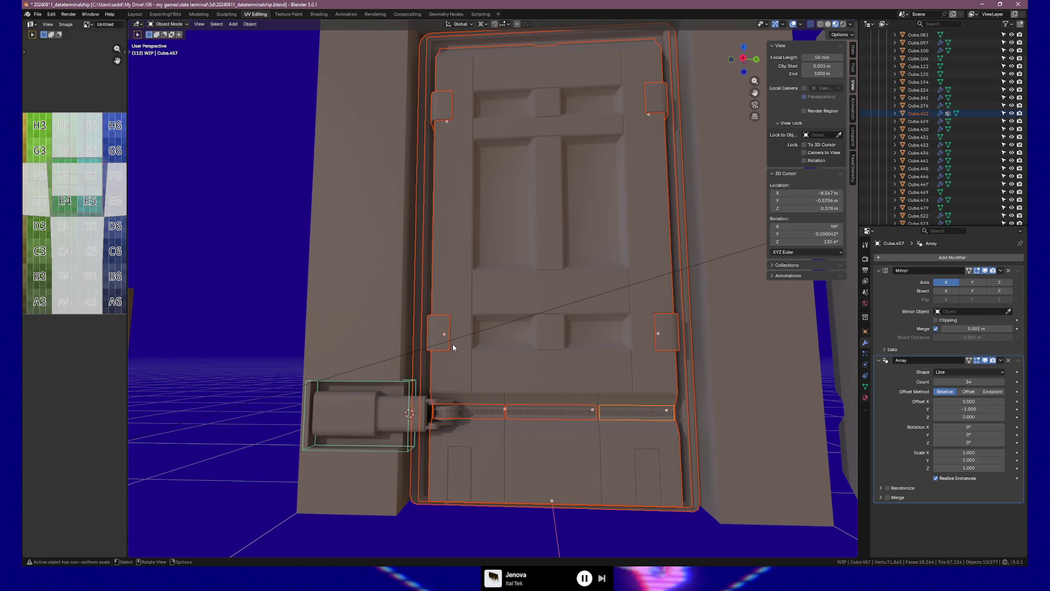
{"action": "mouse_move", "coordinate": [609, 313]}
{"action": "middle_mouse_down"}
{"action": "mouse_move", "coordinate": [536, 314]}
{"action": "mouse_move", "coordinate": [538, 324]}
{"action": "mouse_move", "coordinate": [628, 312]}
{"action": "mouse_move", "coordinate": [575, 319]}
{"action": "middle_mouse_up"}
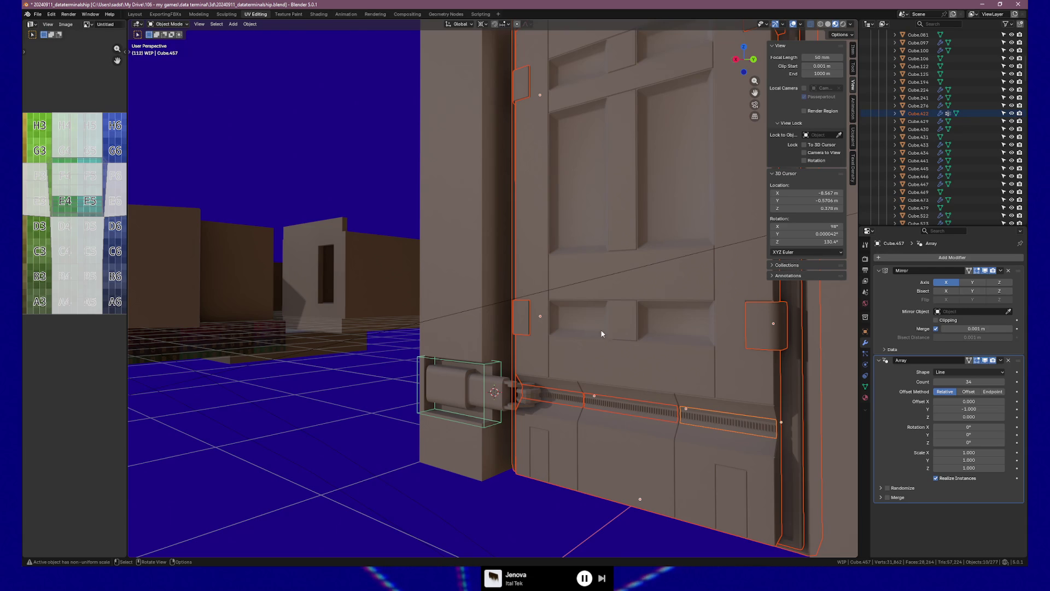
{"action": "mouse_move", "coordinate": [598, 390]}
{"action": "middle_mouse_down"}
{"action": "mouse_move", "coordinate": [639, 347]}
{"action": "mouse_move", "coordinate": [600, 346]}
{"action": "mouse_move", "coordinate": [586, 363]}
{"action": "mouse_move", "coordinate": [675, 351]}
{"action": "mouse_move", "coordinate": [676, 328]}
{"action": "mouse_move", "coordinate": [607, 375]}
{"action": "mouse_move", "coordinate": [560, 367]}
{"action": "mouse_move", "coordinate": [543, 386]}
{"action": "mouse_move", "coordinate": [583, 390]}
{"action": "middle_mouse_up"}
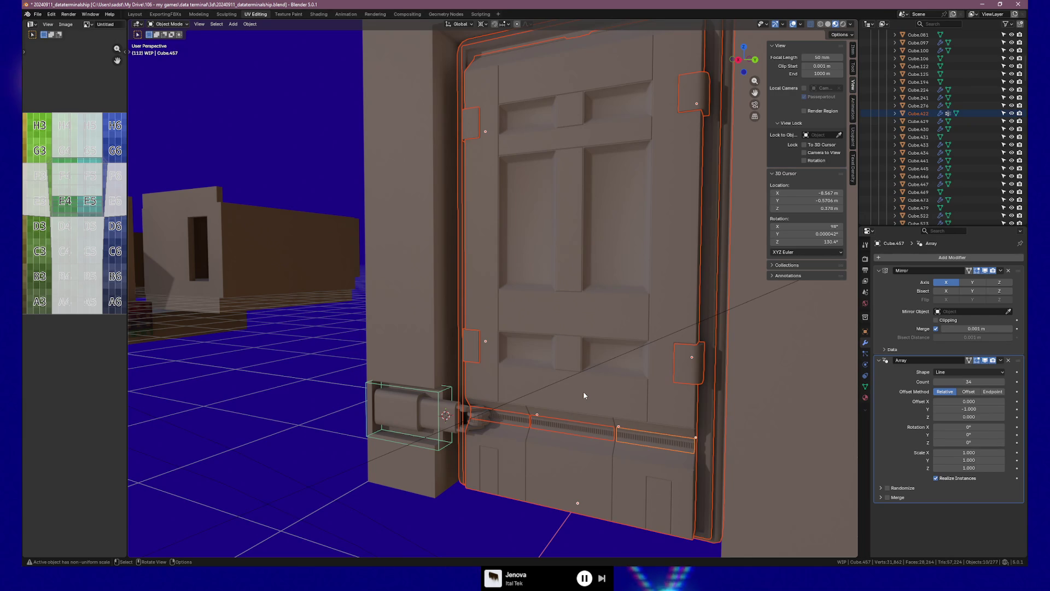
{"action": "mouse_move", "coordinate": [553, 399]}
{"action": "middle_mouse_down"}
{"action": "mouse_move", "coordinate": [612, 362]}
{"action": "mouse_move", "coordinate": [558, 366]}
{"action": "mouse_move", "coordinate": [578, 352]}
{"action": "mouse_move", "coordinate": [569, 347]}
{"action": "mouse_move", "coordinate": [674, 363]}
{"action": "mouse_move", "coordinate": [617, 355]}
{"action": "middle_mouse_up"}
{"action": "left_click", "coordinate": [520, 234]}
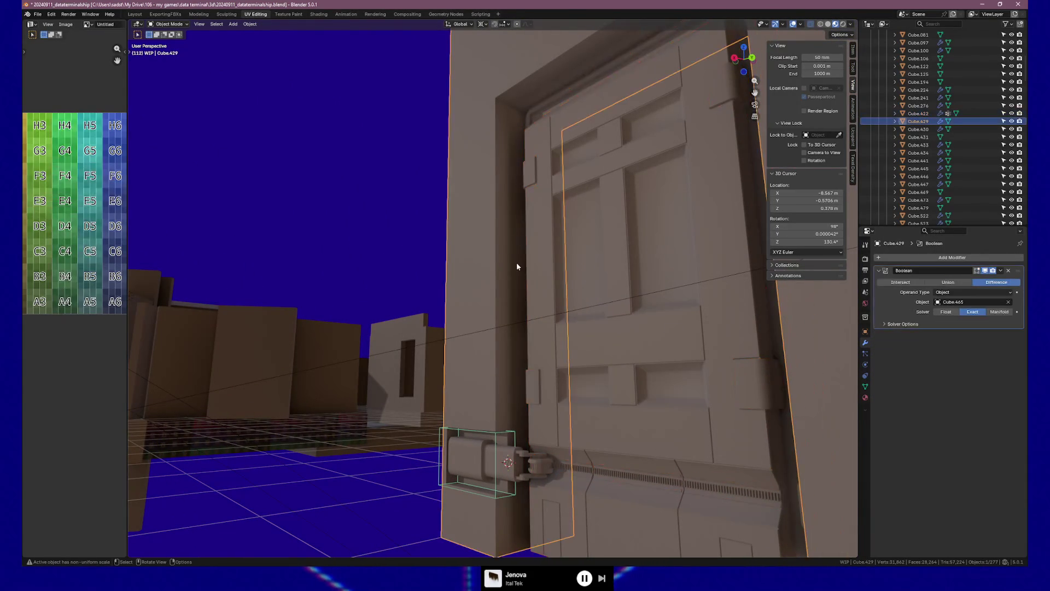
{"action": "middle_click_drag", "start_coordinate": [537, 261], "coordinate": [581, 256]}
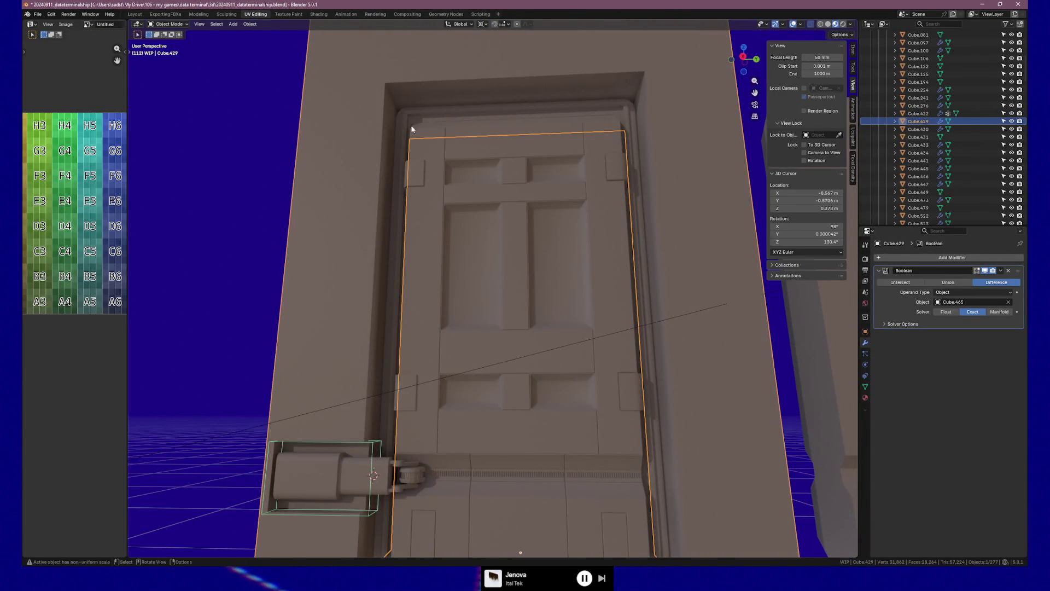
{"action": "mouse_move", "coordinate": [345, 248]}
{"action": "middle_mouse_down"}
{"action": "mouse_move", "coordinate": [403, 243]}
{"action": "mouse_move", "coordinate": [438, 208]}
{"action": "middle_mouse_up"}
{"action": "mouse_move", "coordinate": [454, 323]}
{"action": "middle_mouse_down"}
{"action": "mouse_move", "coordinate": [539, 311]}
{"action": "mouse_move", "coordinate": [504, 316]}
{"action": "middle_mouse_up"}
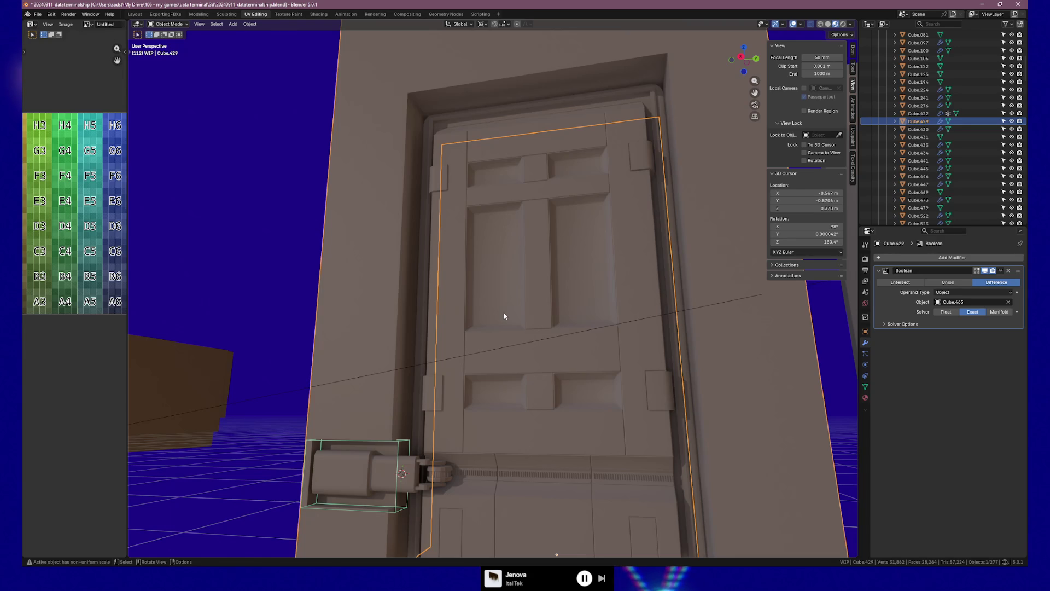
{"action": "mouse_move", "coordinate": [663, 218]}
{"action": "middle_mouse_down"}
{"action": "mouse_move", "coordinate": [596, 251]}
{"action": "mouse_move", "coordinate": [602, 240]}
{"action": "mouse_move", "coordinate": [612, 228]}
{"action": "mouse_move", "coordinate": [564, 315]}
{"action": "mouse_move", "coordinate": [581, 356]}
{"action": "mouse_move", "coordinate": [569, 298]}
{"action": "mouse_move", "coordinate": [464, 245]}
{"action": "middle_mouse_up"}
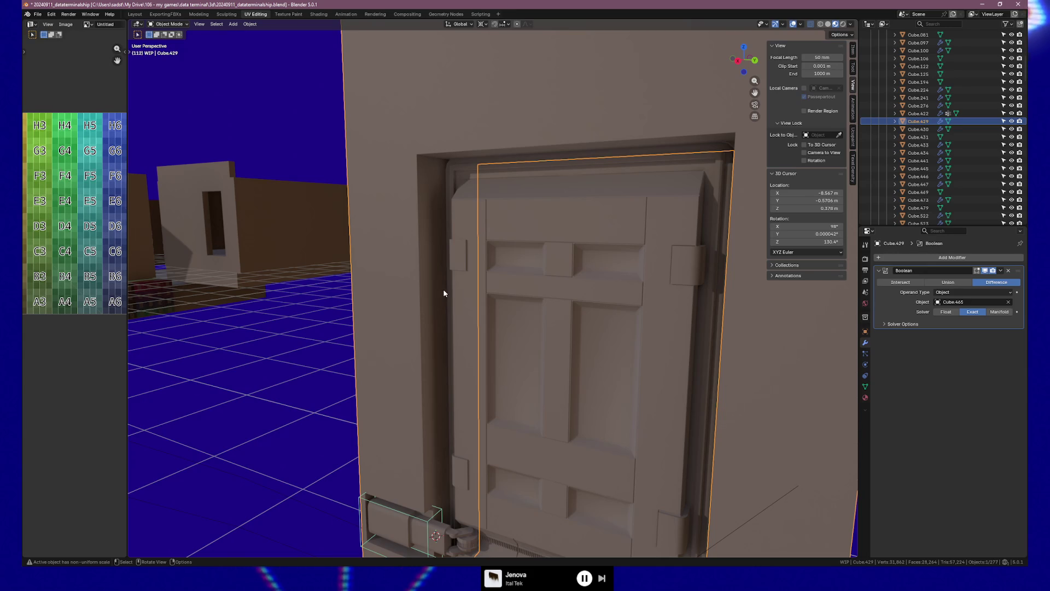
Duplicate the doorway wall about 2.6 m along Y as Cube.464, then edit the original's mesh.
{"action": "middle_click_drag", "start_coordinate": [439, 289], "coordinate": [444, 285]}
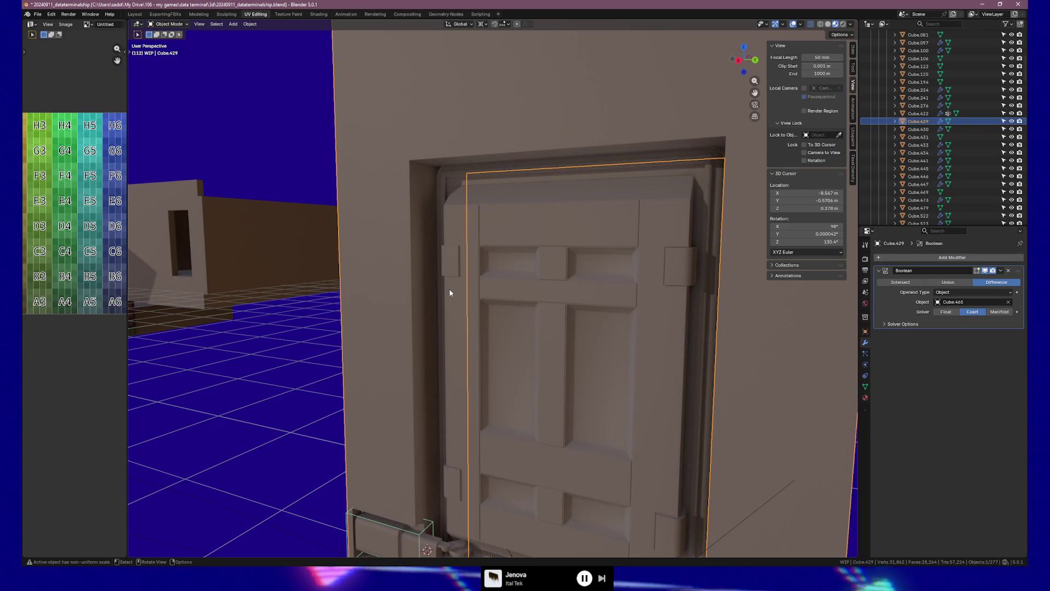
{"action": "mouse_move", "coordinate": [499, 312]}
{"action": "middle_mouse_down"}
{"action": "mouse_move", "coordinate": [490, 336]}
{"action": "mouse_move", "coordinate": [461, 318]}
{"action": "mouse_move", "coordinate": [398, 315]}
{"action": "middle_mouse_up"}
{"action": "mouse_move", "coordinate": [390, 314]}
{"action": "middle_mouse_down"}
{"action": "mouse_move", "coordinate": [519, 320]}
{"action": "mouse_move", "coordinate": [508, 346]}
{"action": "mouse_move", "coordinate": [515, 305]}
{"action": "mouse_move", "coordinate": [520, 313]}
{"action": "middle_mouse_up"}
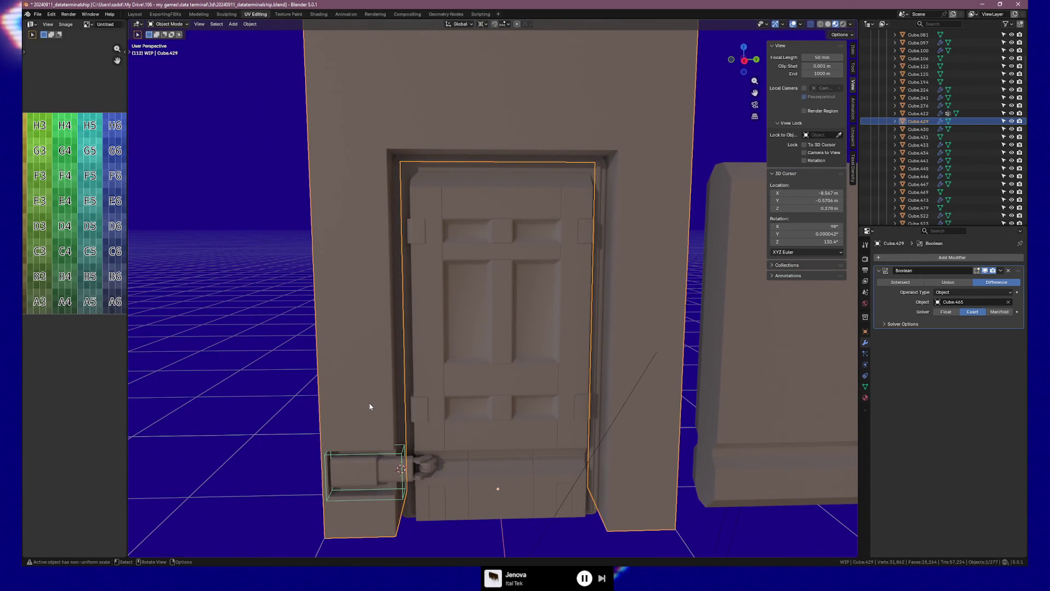
{"action": "middle_click_drag", "start_coordinate": [422, 390], "coordinate": [413, 323]}
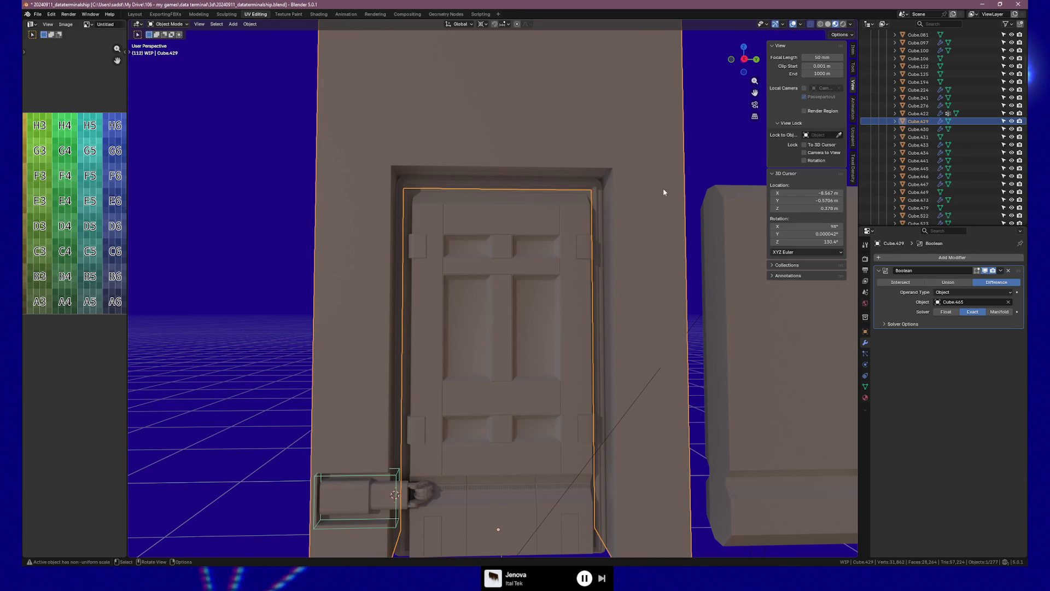
{"action": "scroll", "coordinate": [514, 282], "scroll_direction": "down", "scroll_amount": 2}
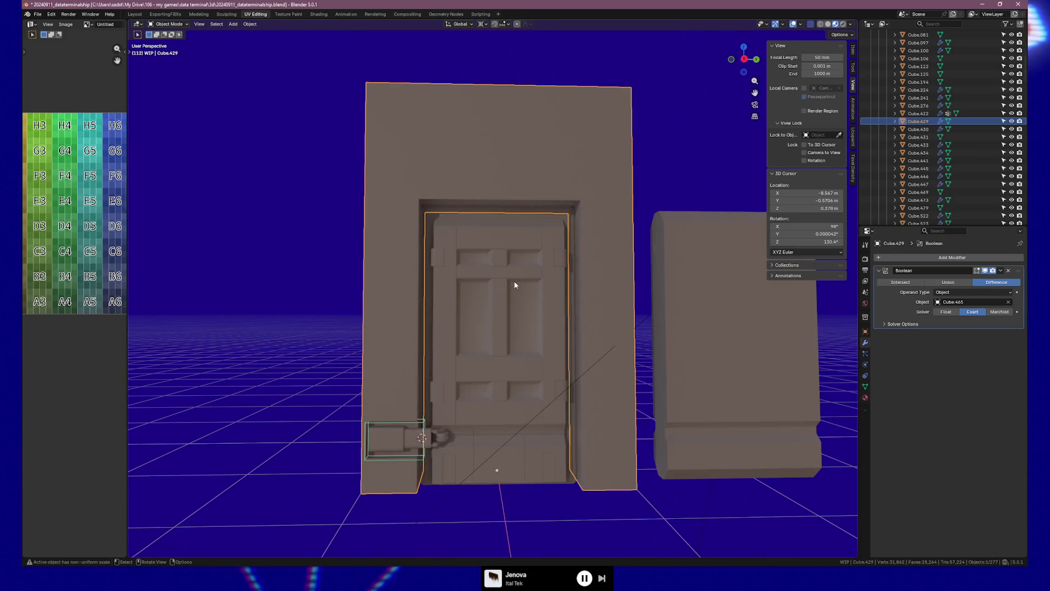
{"action": "key", "text": "shift+d"}
{"action": "right_click", "coordinate": [620, 195]}
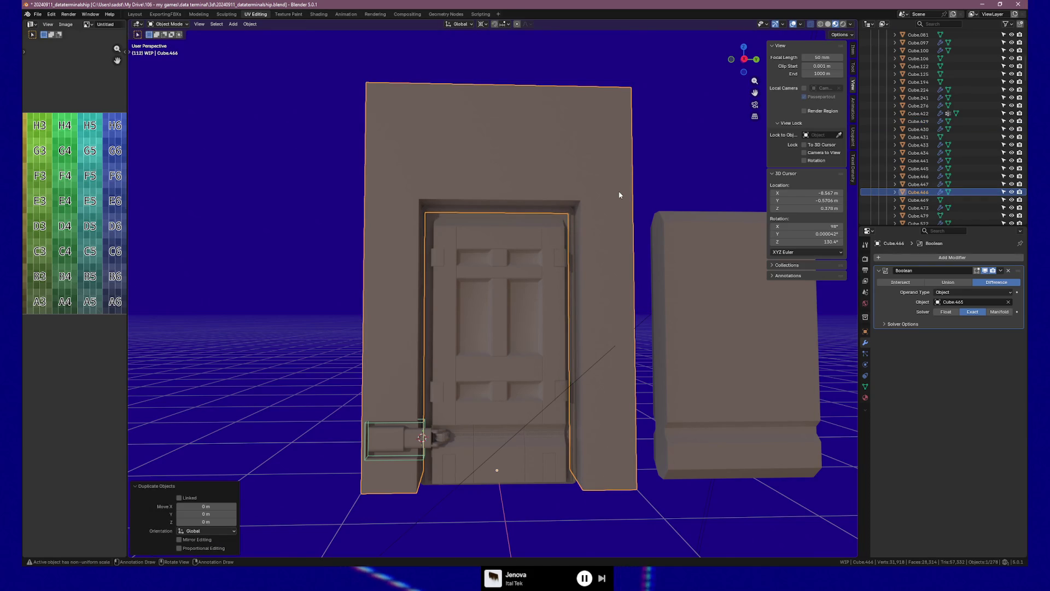
{"action": "key", "text": "g"}
{"action": "key", "text": "y"}
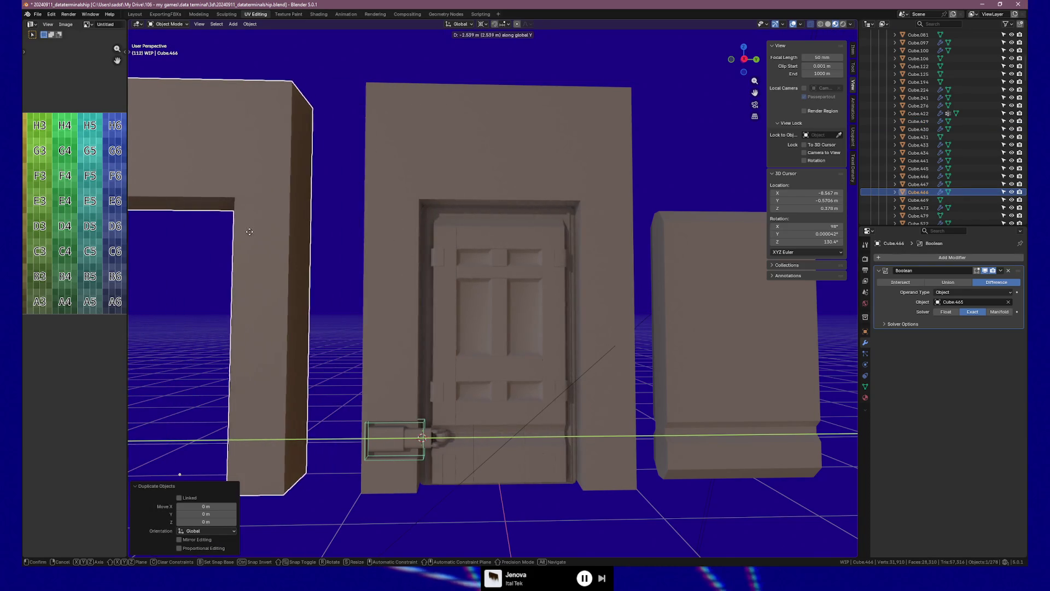
{"action": "left_click", "coordinate": [235, 235]}
{"action": "left_click", "coordinate": [465, 292]}
{"action": "key", "text": "Tab"}
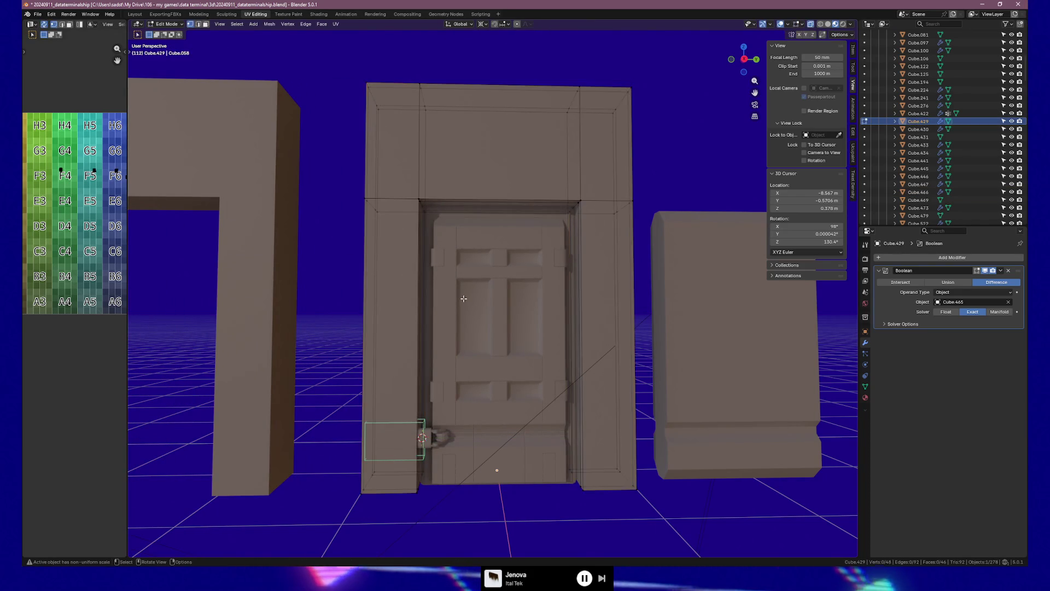
Add centred loop cuts on the frame's left pillar, right pillar and top beam.
{"action": "key", "text": "ctrl+r"}
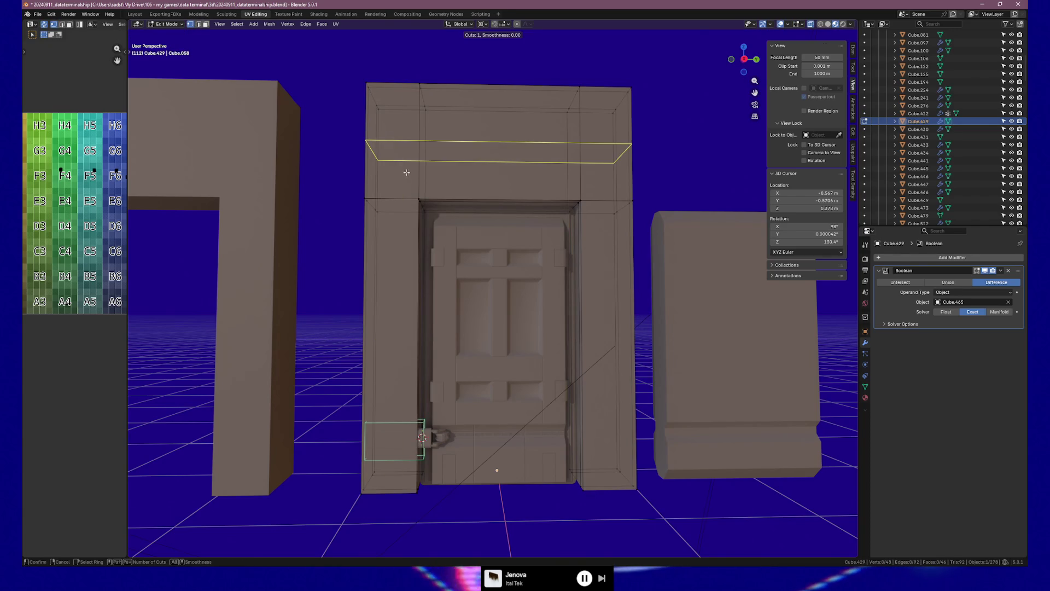
{"action": "left_click", "coordinate": [400, 212]}
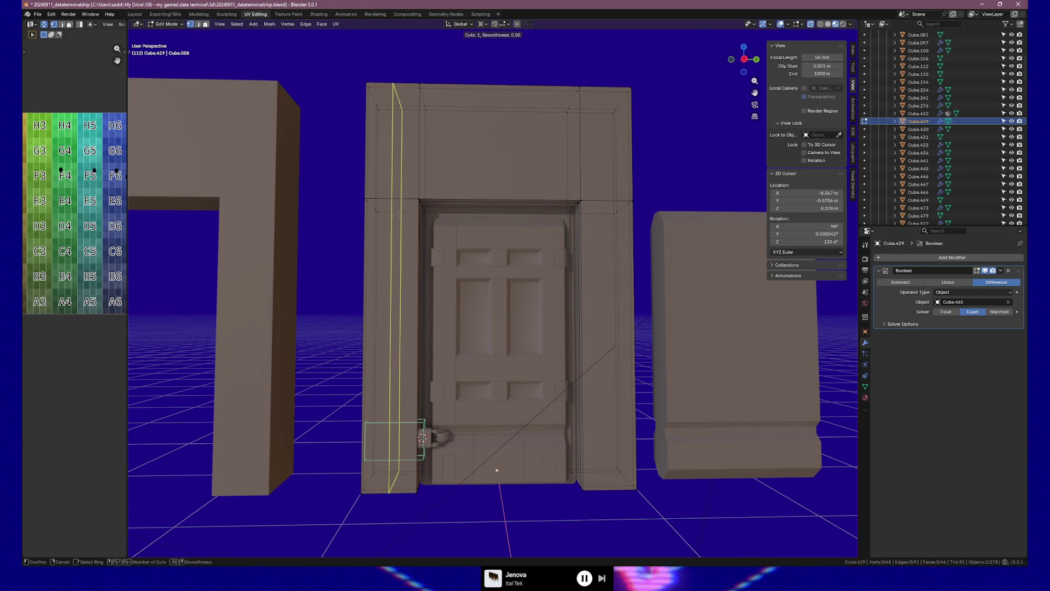
{"action": "right_click", "coordinate": [400, 212]}
{"action": "key", "text": "ctrl+r"}
{"action": "left_click", "coordinate": [604, 204]}
{"action": "right_click", "coordinate": [605, 206]}
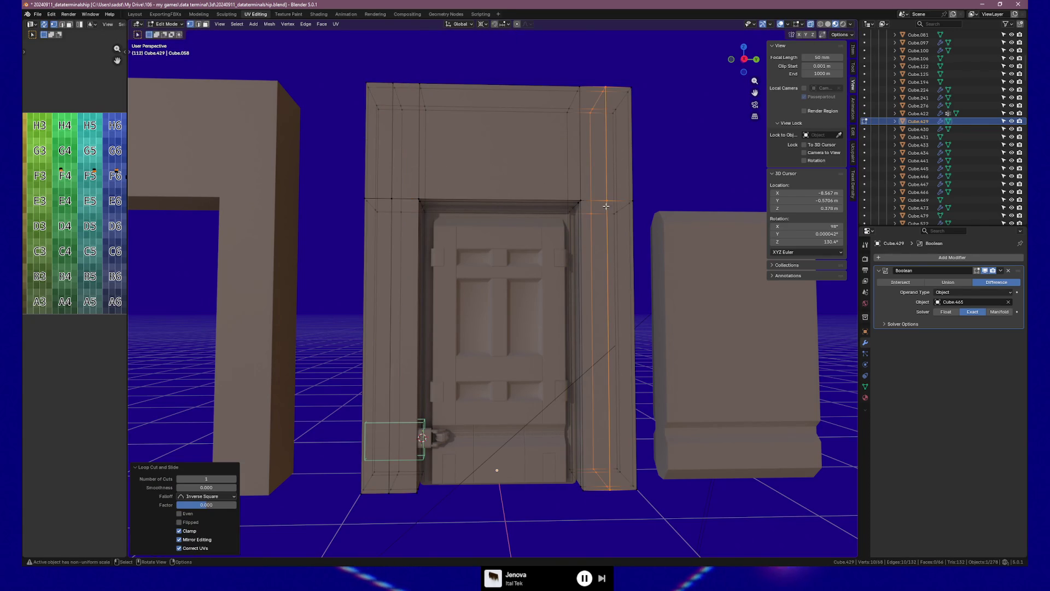
{"action": "key", "text": "ctrl+r"}
{"action": "left_click", "coordinate": [411, 172]}
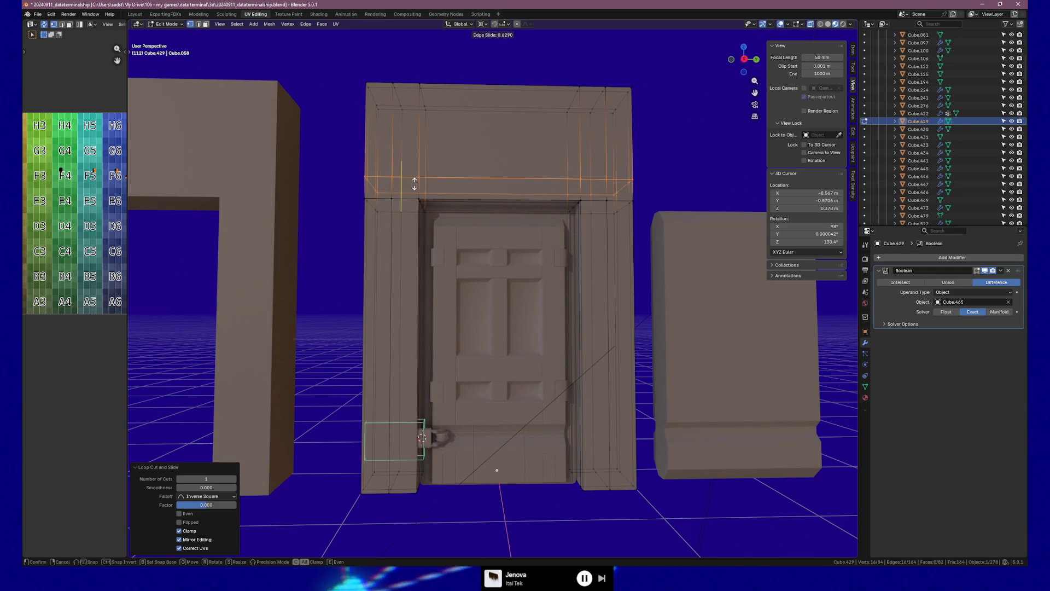
{"action": "left_click", "coordinate": [413, 183]}
{"action": "mouse_move", "coordinate": [413, 183]}
{"action": "middle_mouse_down"}
{"action": "mouse_move", "coordinate": [456, 214]}
{"action": "mouse_move", "coordinate": [500, 212]}
{"action": "middle_mouse_up"}
Select the vertices along the doorway's top edge and left side.
{"action": "left_click", "coordinate": [410, 186]}
{"action": "left_click", "coordinate": [577, 459], "text": "ctrl"}
{"action": "left_click", "coordinate": [426, 458], "text": "ctrl"}
{"action": "mouse_move", "coordinate": [426, 458]}
{"action": "middle_mouse_down"}
{"action": "mouse_move", "coordinate": [497, 375]}
{"action": "mouse_move", "coordinate": [625, 271]}
{"action": "middle_mouse_up"}
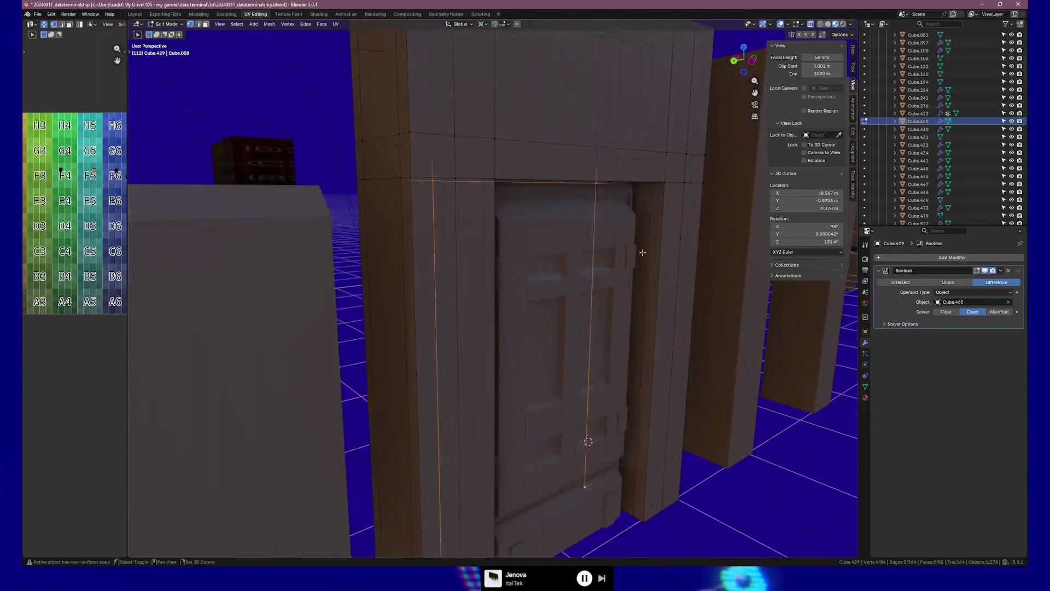
{"action": "left_click", "coordinate": [644, 520], "text": "ctrl"}
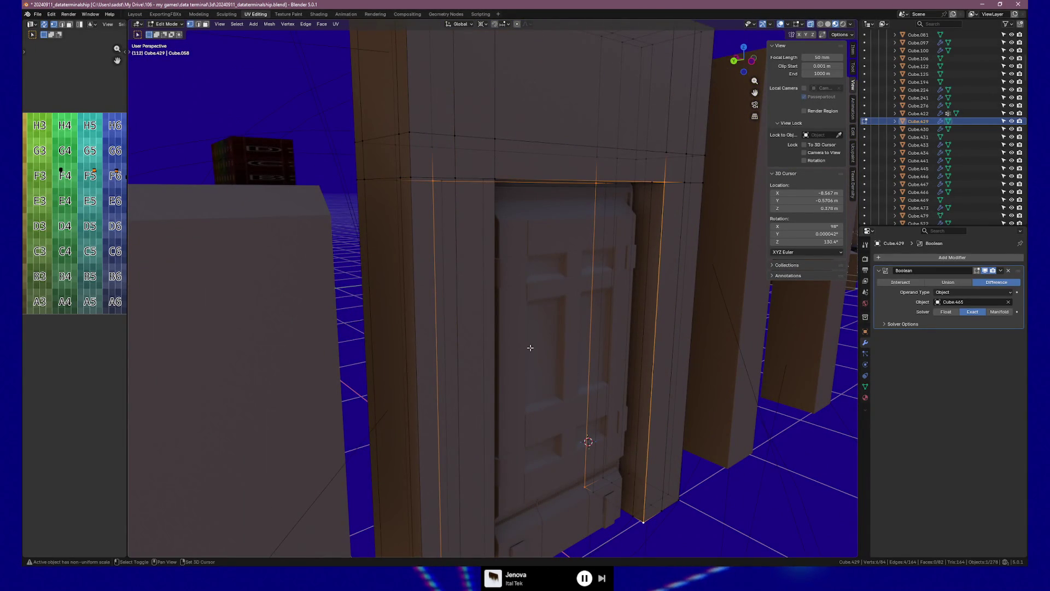
{"action": "left_click", "coordinate": [494, 178], "text": "ctrl"}
{"action": "mouse_move", "coordinate": [536, 228]}
{"action": "middle_mouse_down"}
{"action": "mouse_move", "coordinate": [497, 215]}
{"action": "mouse_move", "coordinate": [425, 282]}
{"action": "mouse_move", "coordinate": [462, 286]}
{"action": "middle_mouse_up"}
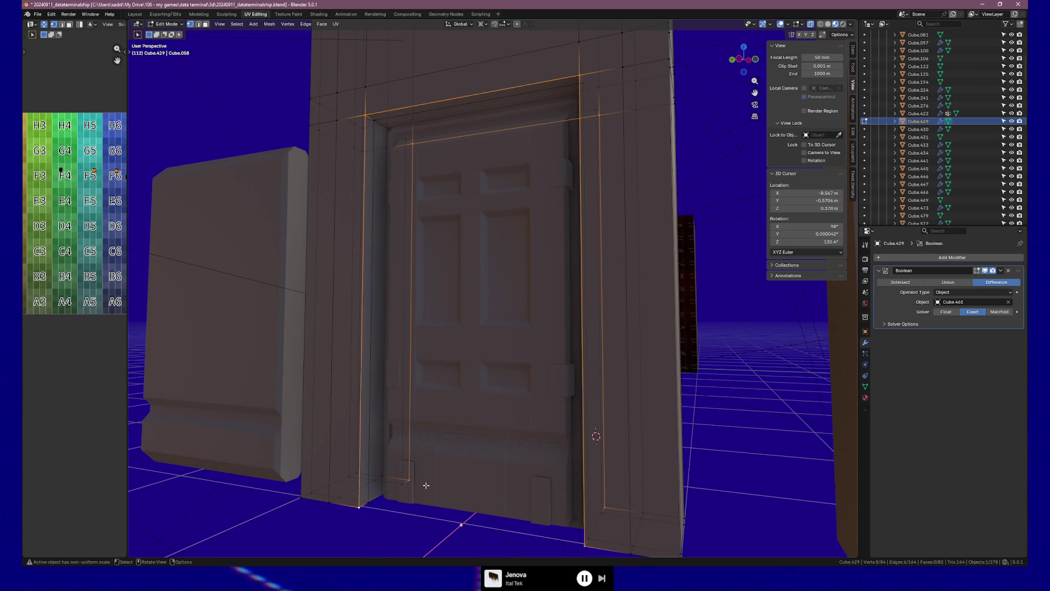
Scale the selected frame edges to 0.86 along X and inspect the door fit.
{"action": "key", "text": "s"}
{"action": "key", "text": "x"}
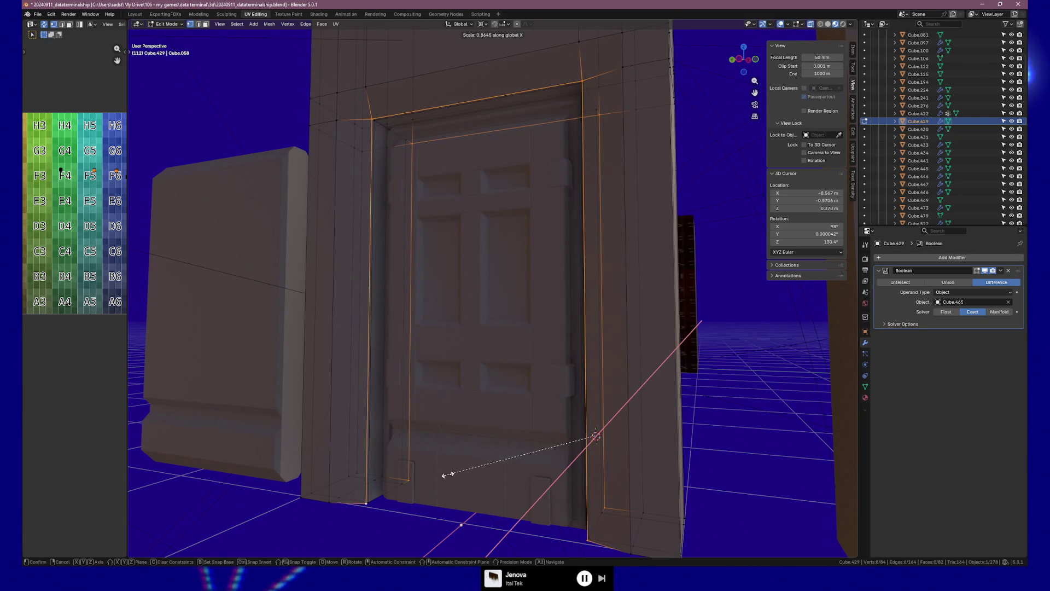
{"action": "left_click", "coordinate": [446, 475]}
{"action": "mouse_move", "coordinate": [447, 475]}
{"action": "middle_mouse_down"}
{"action": "mouse_move", "coordinate": [520, 471]}
{"action": "mouse_move", "coordinate": [509, 434]}
{"action": "middle_mouse_up"}
{"action": "scroll", "coordinate": [509, 434], "scroll_direction": "down", "scroll_amount": 5}
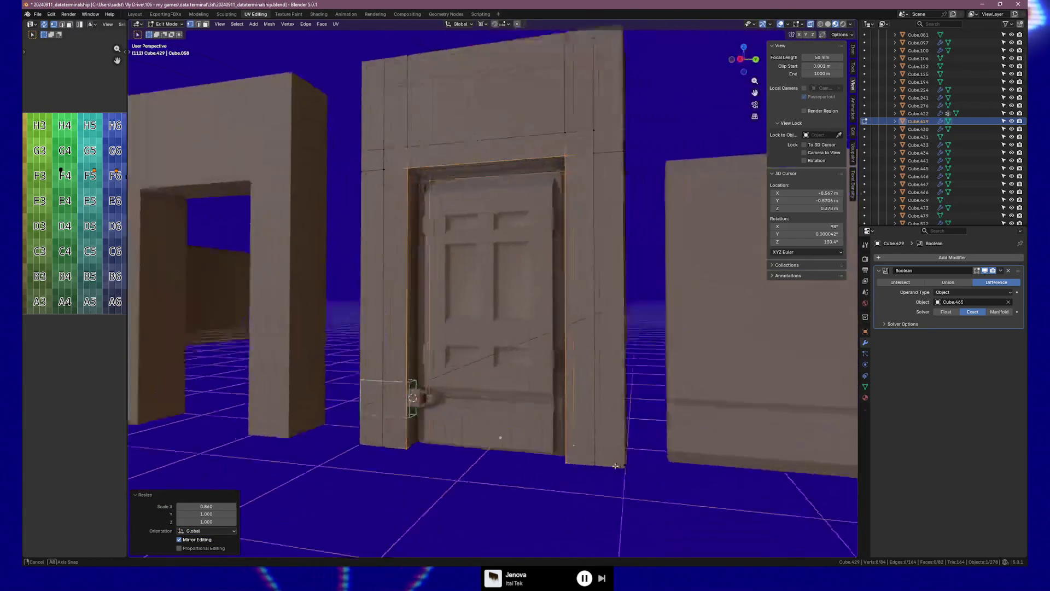
{"action": "scroll", "coordinate": [609, 352], "scroll_direction": "up", "scroll_amount": 4}
{"action": "mouse_move", "coordinate": [609, 351]}
{"action": "middle_mouse_down"}
{"action": "mouse_move", "coordinate": [625, 314]}
{"action": "mouse_move", "coordinate": [647, 318]}
{"action": "middle_mouse_up"}
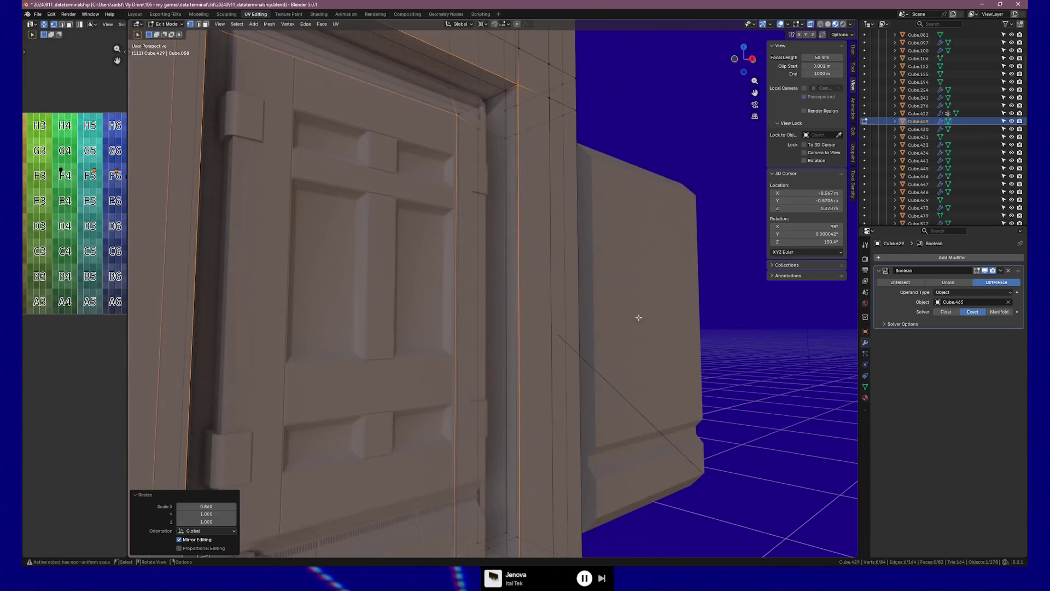
{"action": "middle_click_drag", "start_coordinate": [497, 313], "coordinate": [498, 311]}
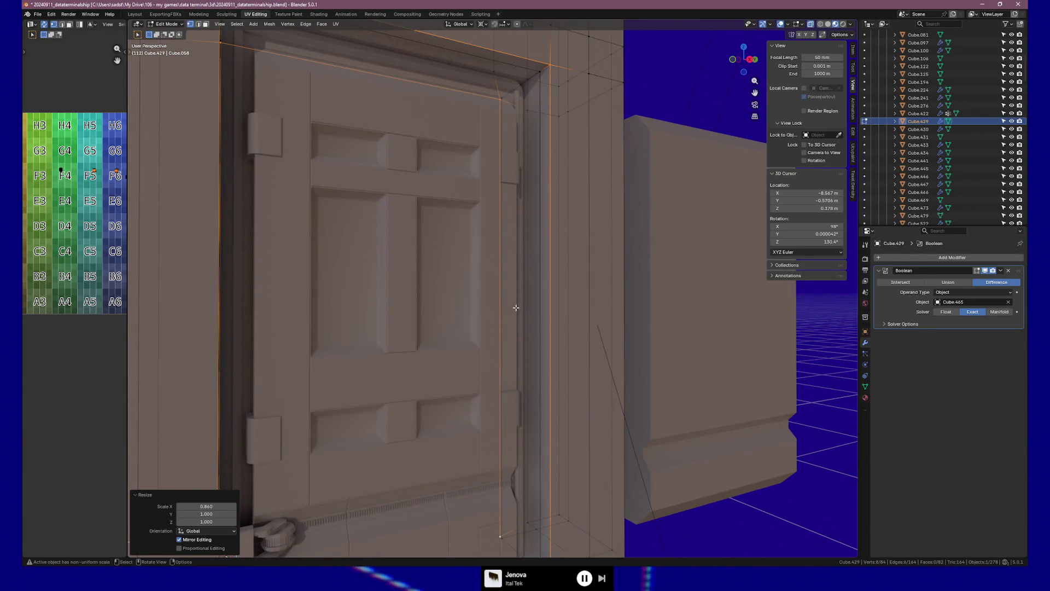
{"action": "scroll", "coordinate": [516, 307], "scroll_direction": "down", "scroll_amount": 4}
{"action": "scroll", "coordinate": [519, 309], "scroll_direction": "up", "scroll_amount": 1}
Undo the scaling and the extra edge loops, then view the frame front-on.
{"action": "key", "text": "ctrl+z"}
{"action": "key", "text": "ctrl+z"}
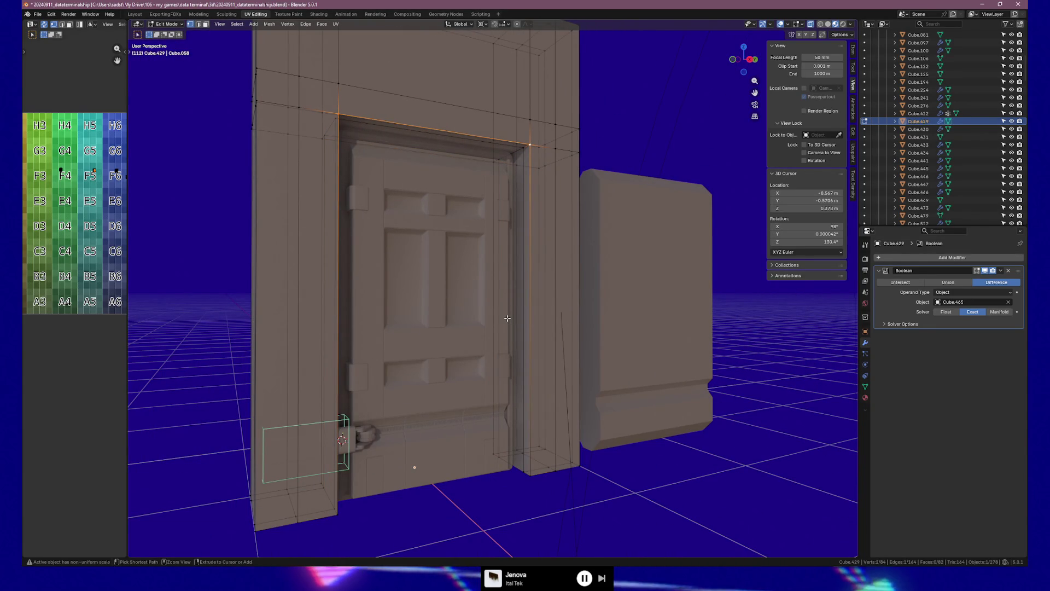
{"action": "mouse_move", "coordinate": [507, 318]}
{"action": "middle_mouse_down"}
{"action": "mouse_move", "coordinate": [526, 294]}
{"action": "mouse_move", "coordinate": [535, 311]}
{"action": "mouse_move", "coordinate": [521, 375]}
{"action": "mouse_move", "coordinate": [481, 376]}
{"action": "middle_mouse_up"}
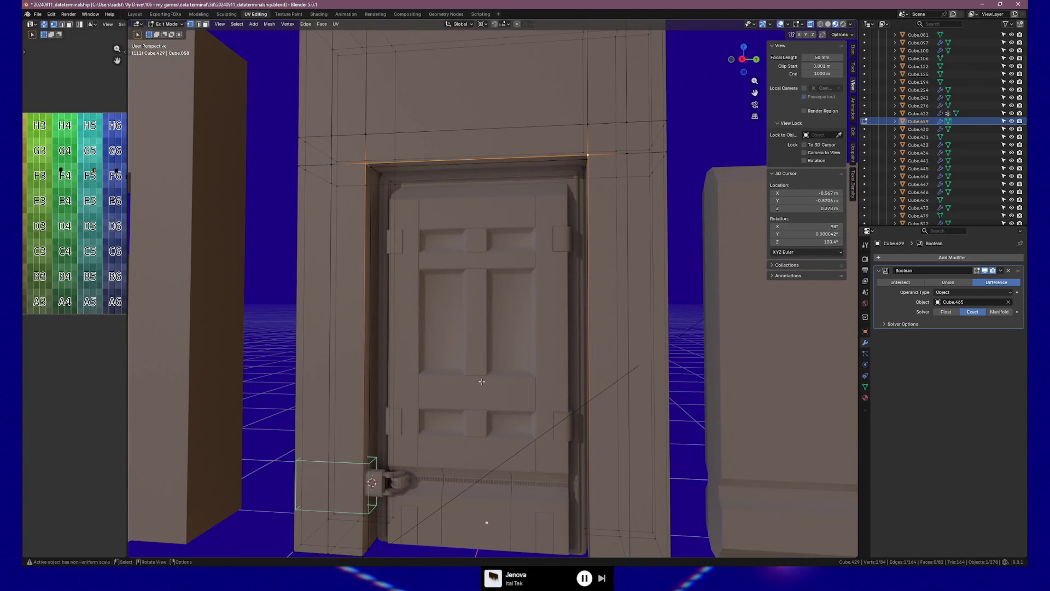
{"action": "scroll", "coordinate": [506, 349], "scroll_direction": "down", "scroll_amount": 2}
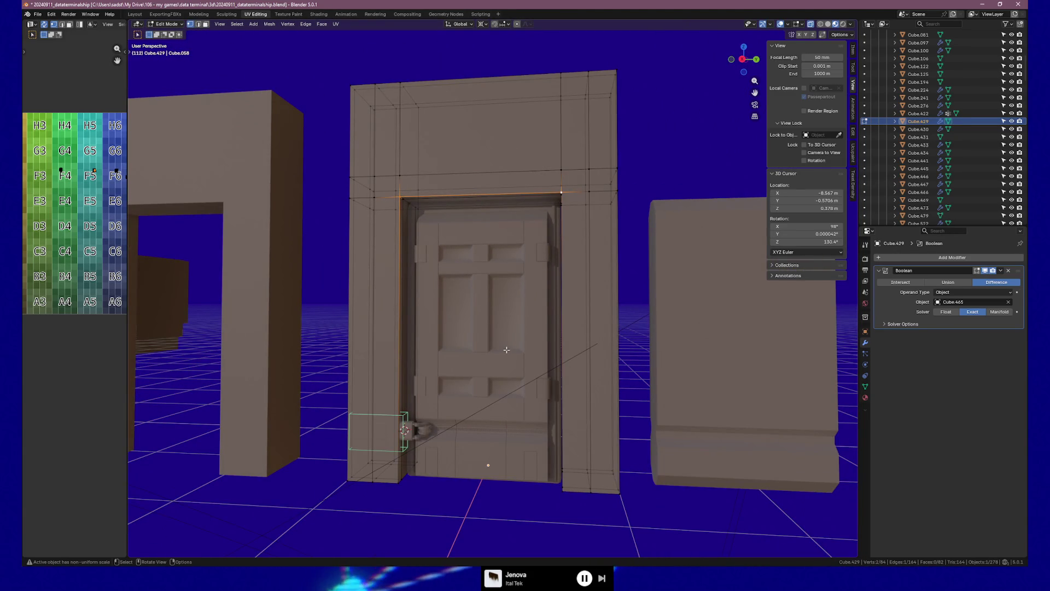
{"action": "key", "text": "ctrl+z"}
{"action": "key", "text": "ctrl+z"}
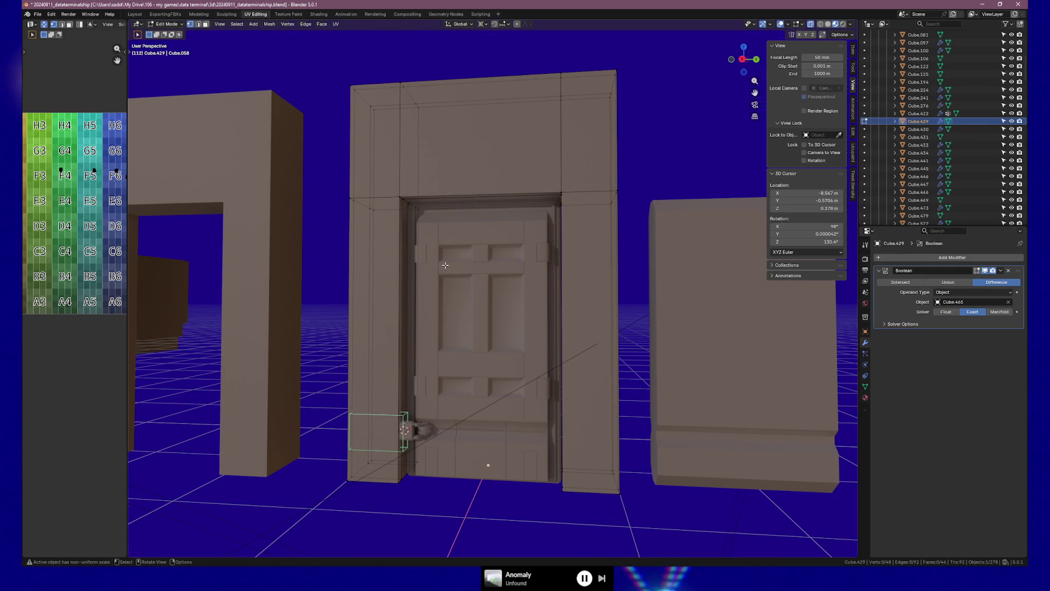
{"action": "key", "text": "KP_1"}
In side ortho, scale the selected frame edges to 1.258 along Y around individual origins.
{"action": "key", "text": "ctrl+KP_3"}
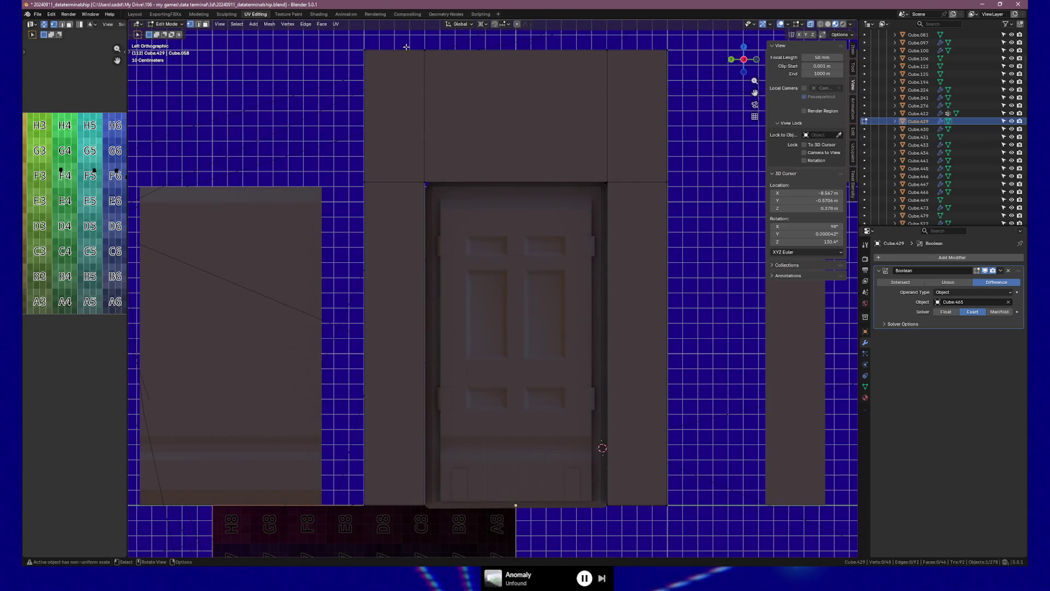
{"action": "mouse_move", "coordinate": [401, 31]}
{"action": "left_mouse_down", "text": "shift"}
{"action": "mouse_move", "coordinate": [422, 77]}
{"action": "mouse_move", "coordinate": [419, 477]}
{"action": "mouse_move", "coordinate": [445, 529]}
{"action": "left_mouse_up", "text": "shift"}
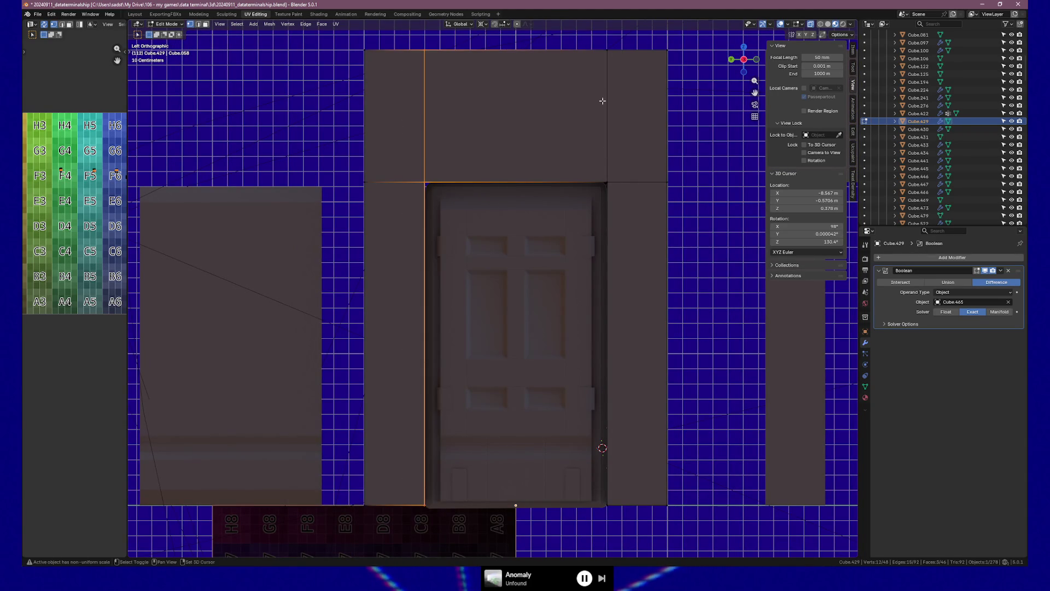
{"action": "left_click_drag", "start_coordinate": [596, 37], "coordinate": [612, 506], "text": "shift"}
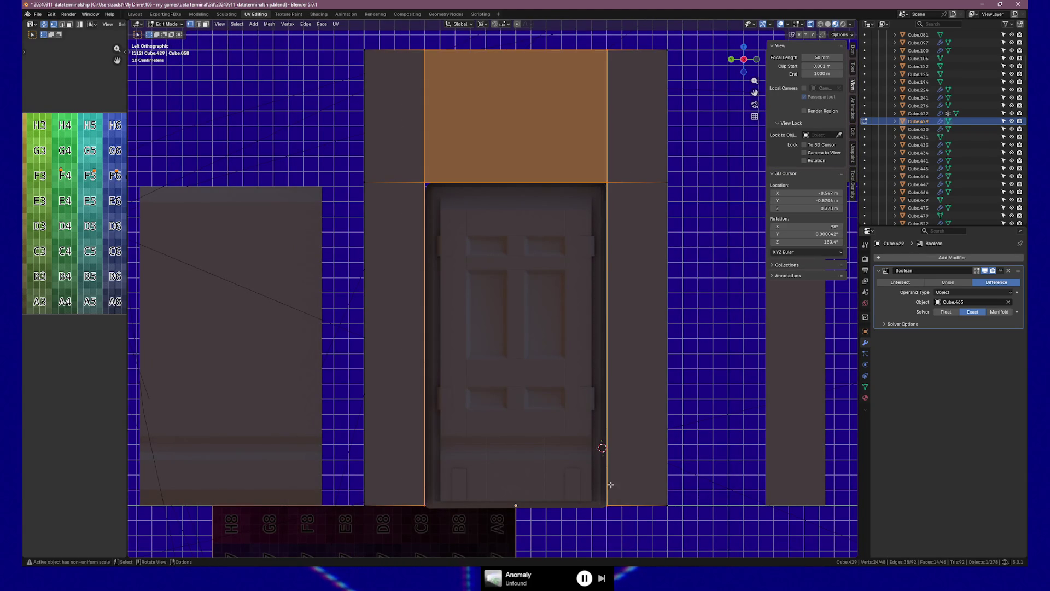
{"action": "key", "text": "s"}
{"action": "key", "text": "y"}
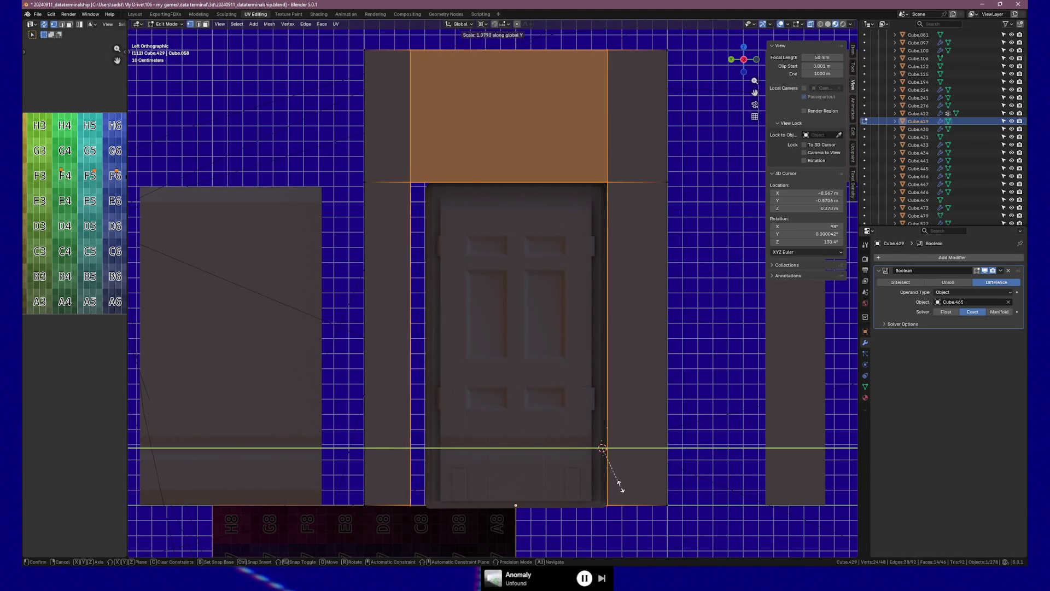
{"action": "key", "text": "Escape"}
{"action": "left_click", "coordinate": [488, 24]}
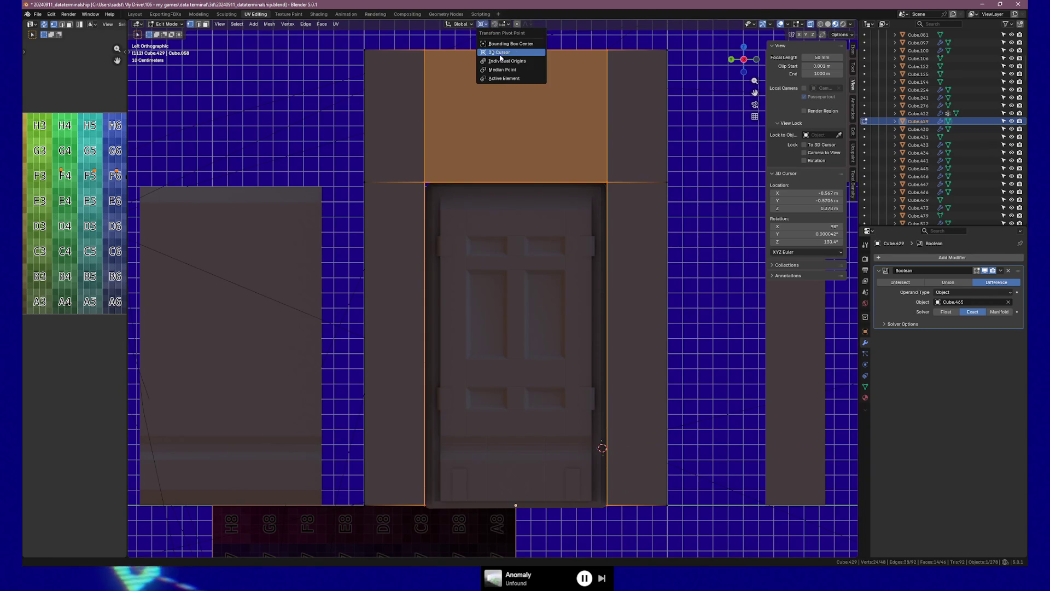
{"action": "left_click", "coordinate": [500, 60]}
{"action": "key", "text": "s"}
{"action": "key", "text": "y"}
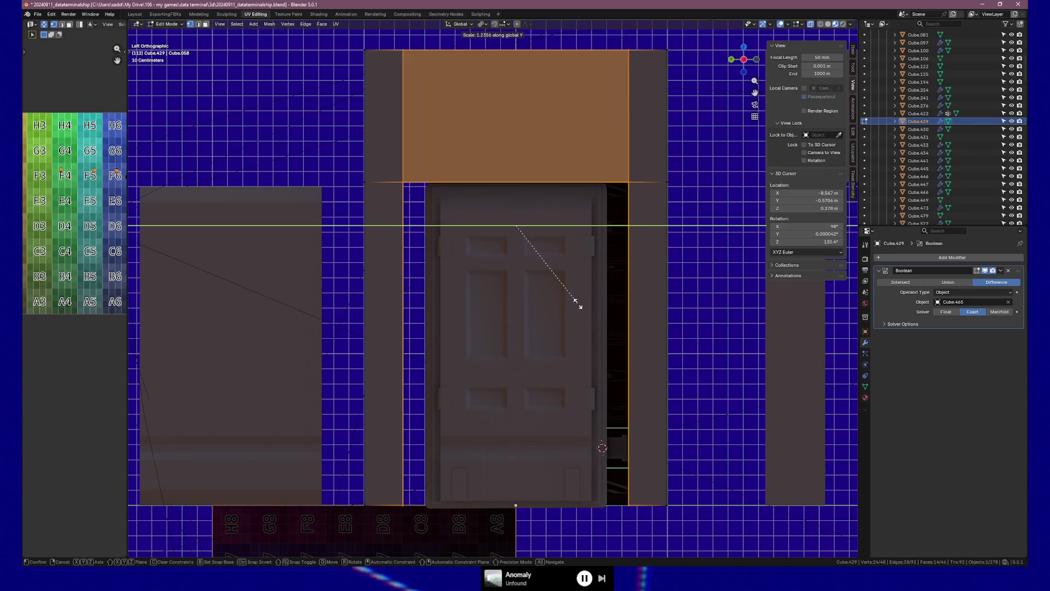
{"action": "left_click", "coordinate": [578, 299]}
Raise the opening's top edge strip 0.137 m along Z and return to Object Mode.
{"action": "mouse_move", "coordinate": [330, 125]}
{"action": "left_mouse_down"}
{"action": "mouse_move", "coordinate": [632, 197]}
{"action": "mouse_move", "coordinate": [694, 200]}
{"action": "left_mouse_up"}
{"action": "key", "text": "g"}
{"action": "key", "text": "z"}
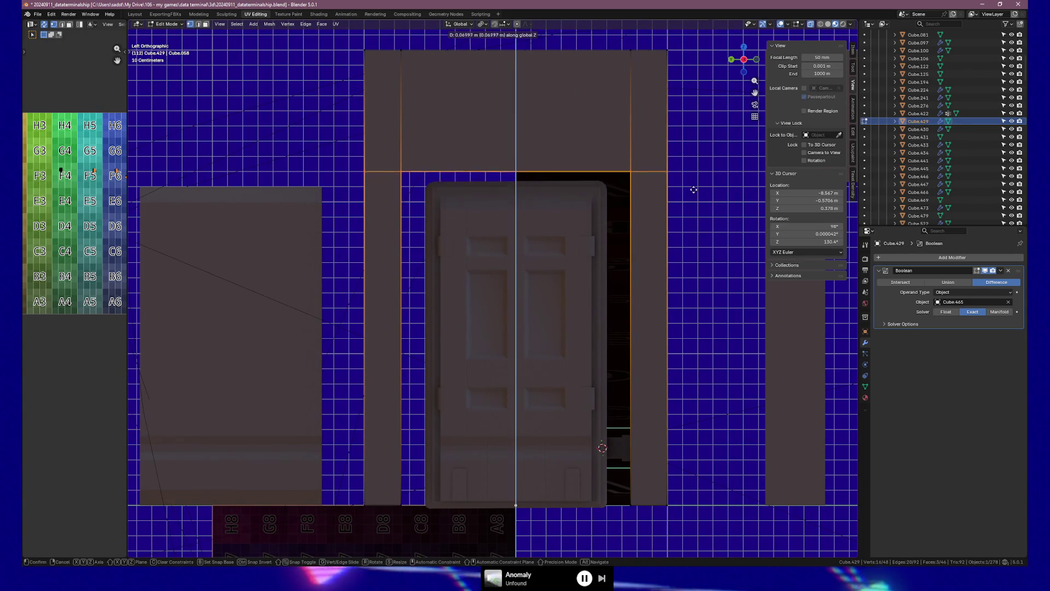
{"action": "left_click", "coordinate": [688, 179]}
{"action": "key", "text": "Tab"}
{"action": "mouse_move", "coordinate": [689, 179]}
{"action": "middle_mouse_down"}
{"action": "mouse_move", "coordinate": [481, 192]}
{"action": "mouse_move", "coordinate": [504, 185]}
{"action": "middle_mouse_up"}
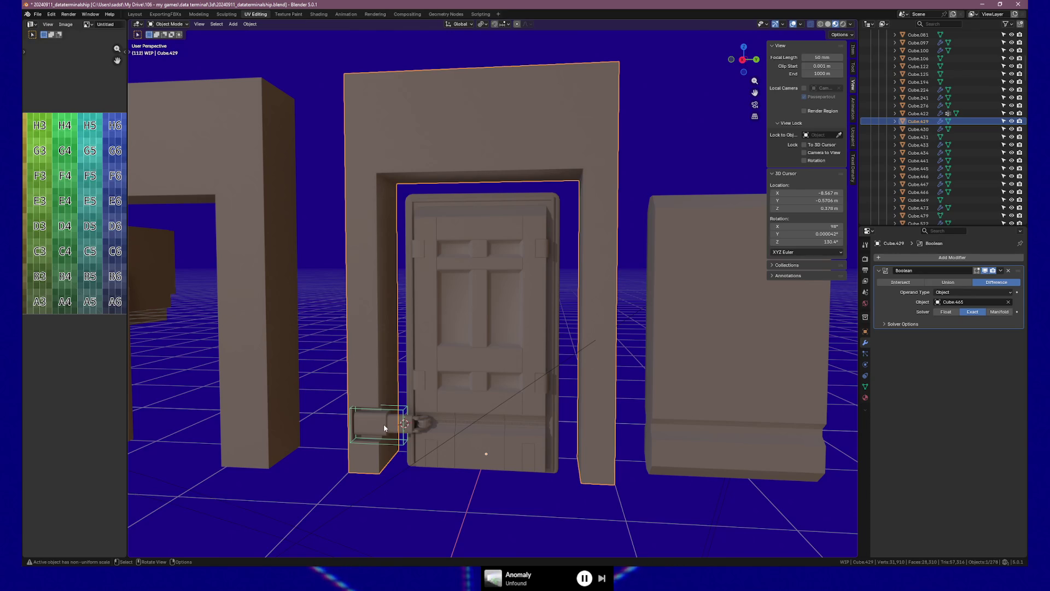
Orbit around the fitted door, then enter Edit Mode on Cube.429 and select a frame corner vertex.
{"action": "mouse_move", "coordinate": [453, 352]}
{"action": "middle_mouse_down"}
{"action": "mouse_move", "coordinate": [441, 340]}
{"action": "mouse_move", "coordinate": [429, 363]}
{"action": "mouse_move", "coordinate": [507, 341]}
{"action": "mouse_move", "coordinate": [483, 333]}
{"action": "mouse_move", "coordinate": [422, 354]}
{"action": "mouse_move", "coordinate": [447, 364]}
{"action": "middle_mouse_up"}
{"action": "scroll", "coordinate": [483, 333], "scroll_direction": "up", "scroll_amount": 4}
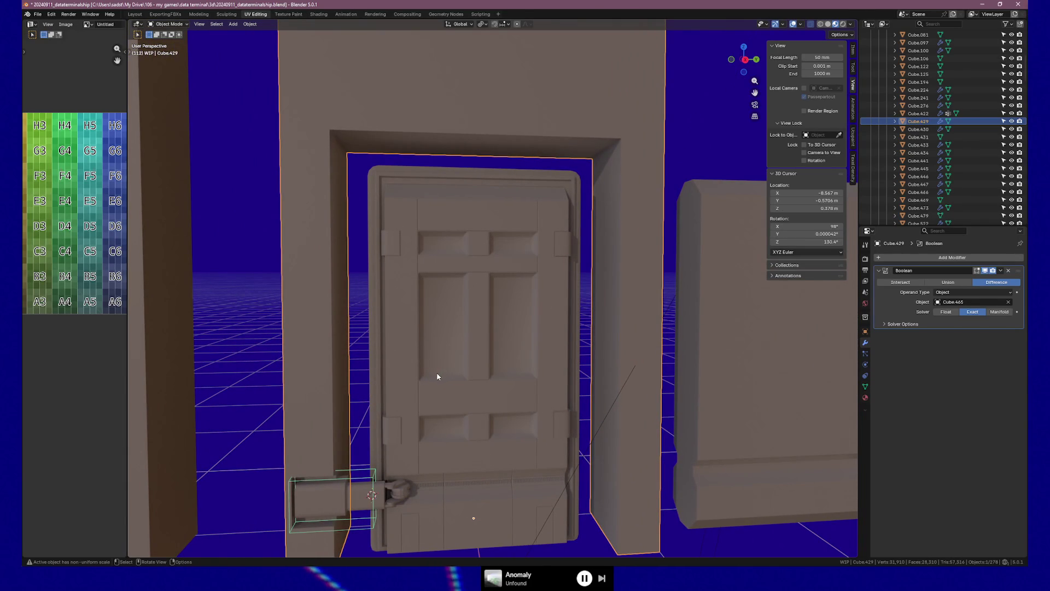
{"action": "middle_click_drag", "start_coordinate": [393, 251], "coordinate": [353, 263]}
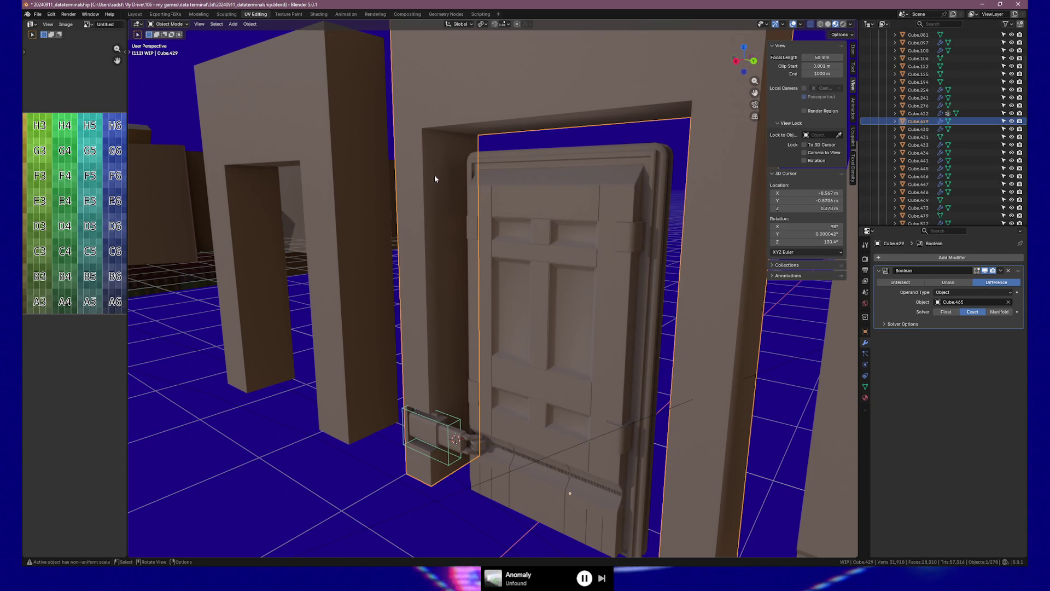
{"action": "mouse_move", "coordinate": [462, 242]}
{"action": "middle_mouse_down"}
{"action": "mouse_move", "coordinate": [476, 237]}
{"action": "mouse_move", "coordinate": [398, 200]}
{"action": "middle_mouse_up"}
{"action": "mouse_move", "coordinate": [439, 239]}
{"action": "middle_mouse_down"}
{"action": "mouse_move", "coordinate": [457, 227]}
{"action": "mouse_move", "coordinate": [407, 196]}
{"action": "mouse_move", "coordinate": [423, 173]}
{"action": "middle_mouse_up"}
{"action": "key", "text": "Tab"}
{"action": "left_click", "coordinate": [432, 145]}
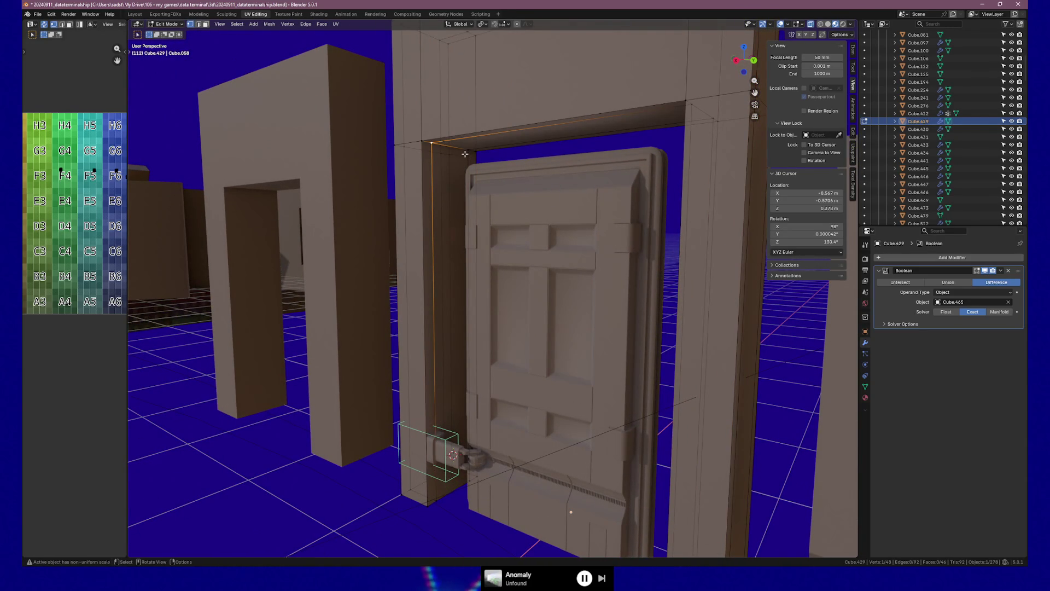
Add two centred edge loops along the frame and scale them 2.201 along X.
{"action": "key", "text": "ctrl+r"}
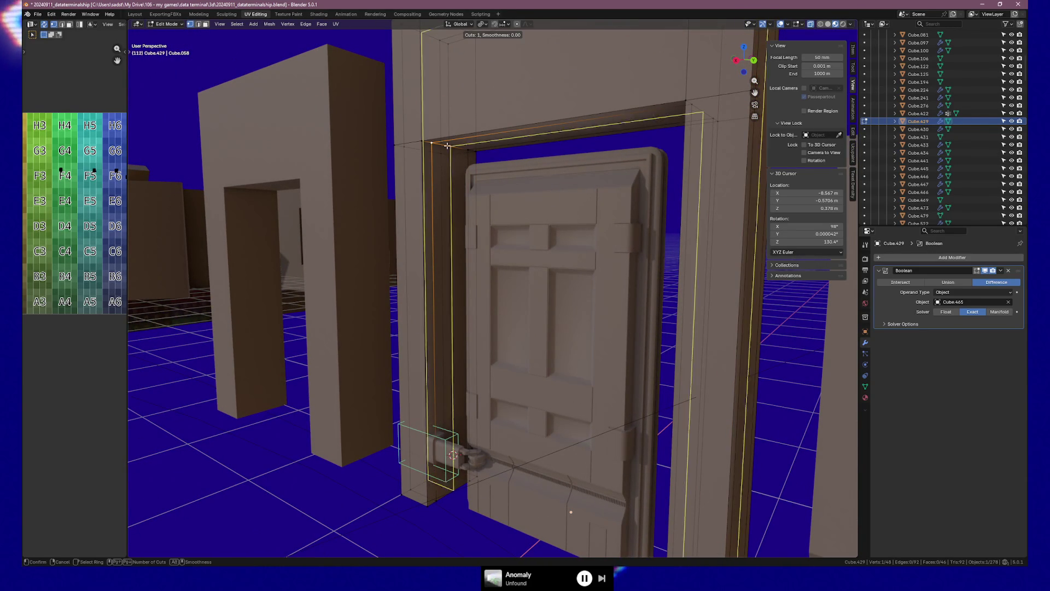
{"action": "scroll", "coordinate": [453, 146], "scroll_direction": "up", "scroll_amount": 1}
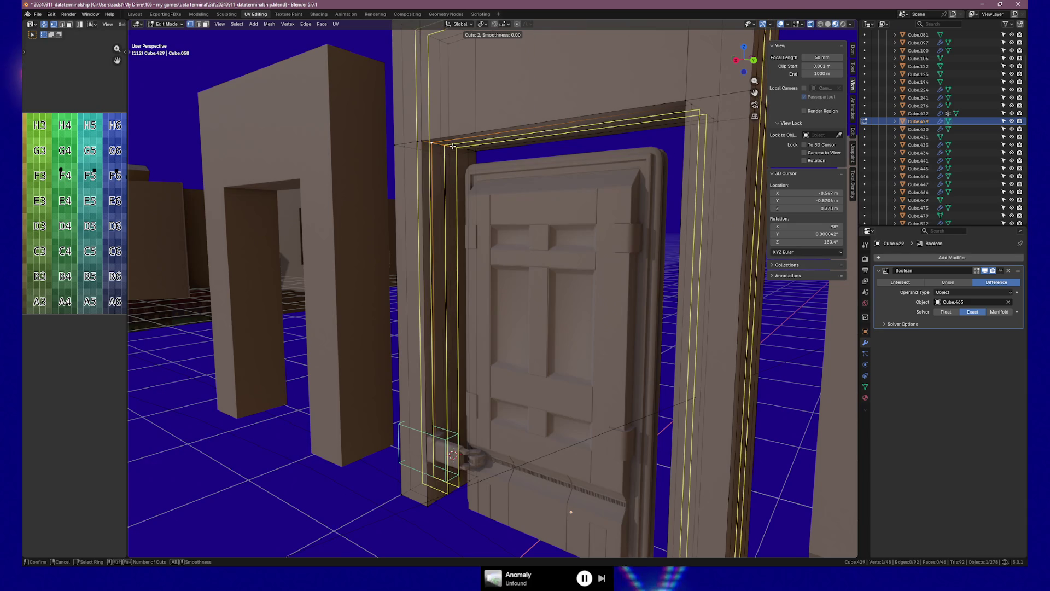
{"action": "left_click", "coordinate": [453, 146]}
{"action": "right_click", "coordinate": [453, 146]}
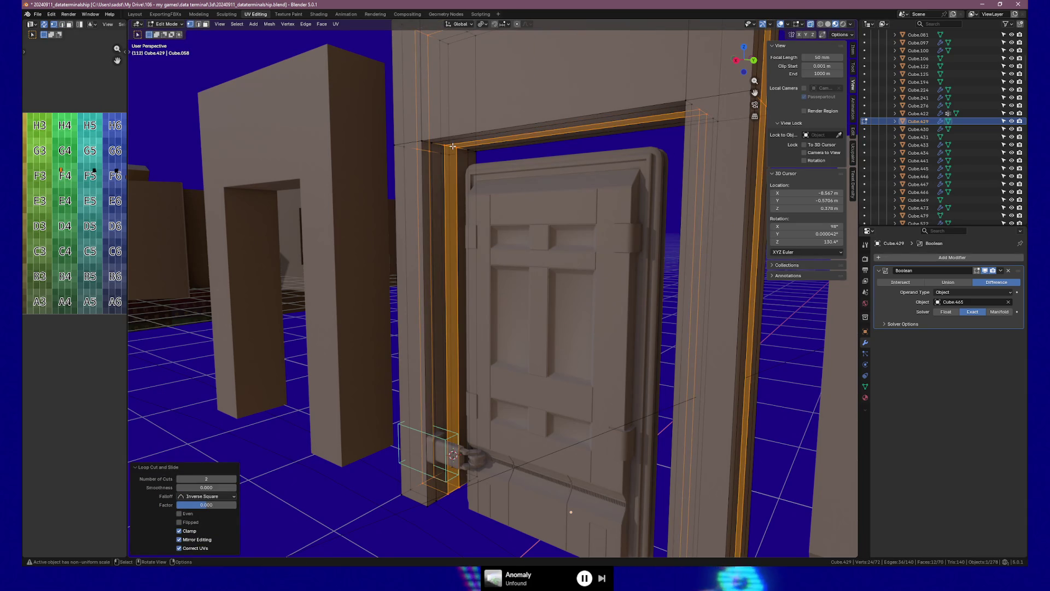
{"action": "key", "text": "s"}
{"action": "key", "text": "x"}
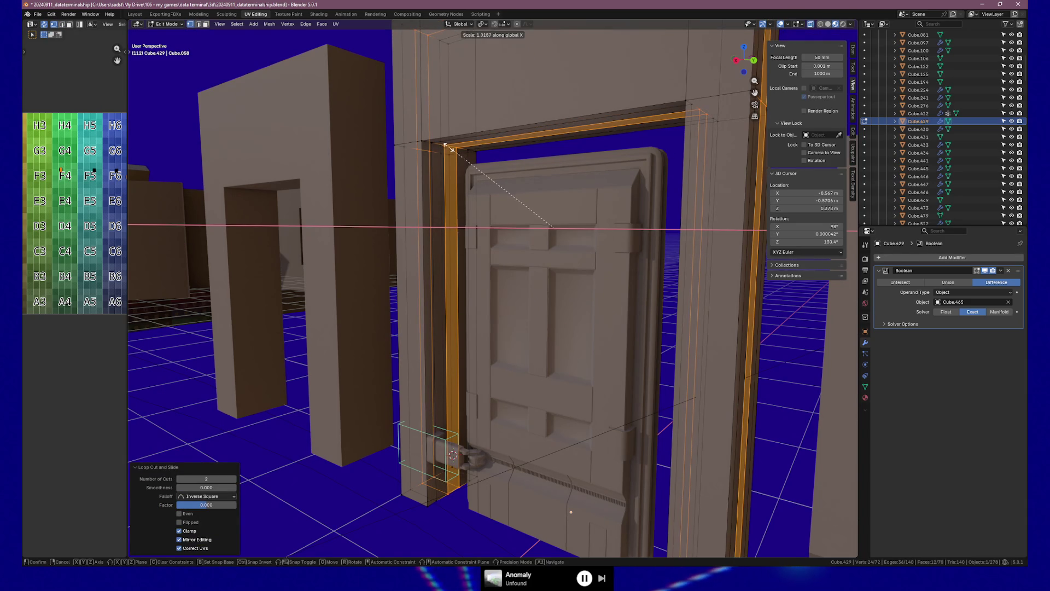
{"action": "right_click", "coordinate": [399, 136]}
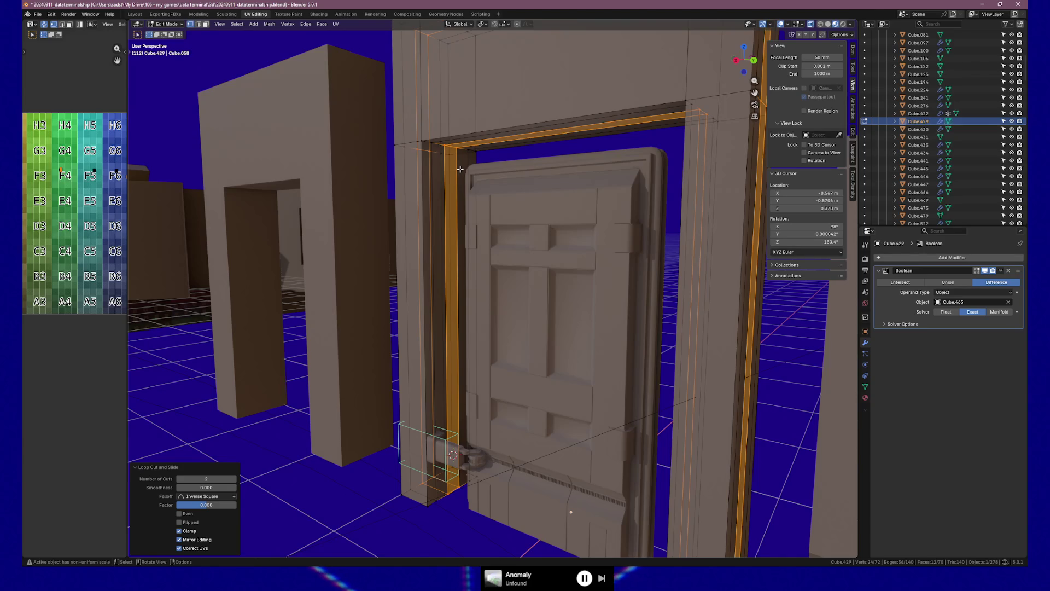
{"action": "key", "text": "s"}
{"action": "key", "text": "x"}
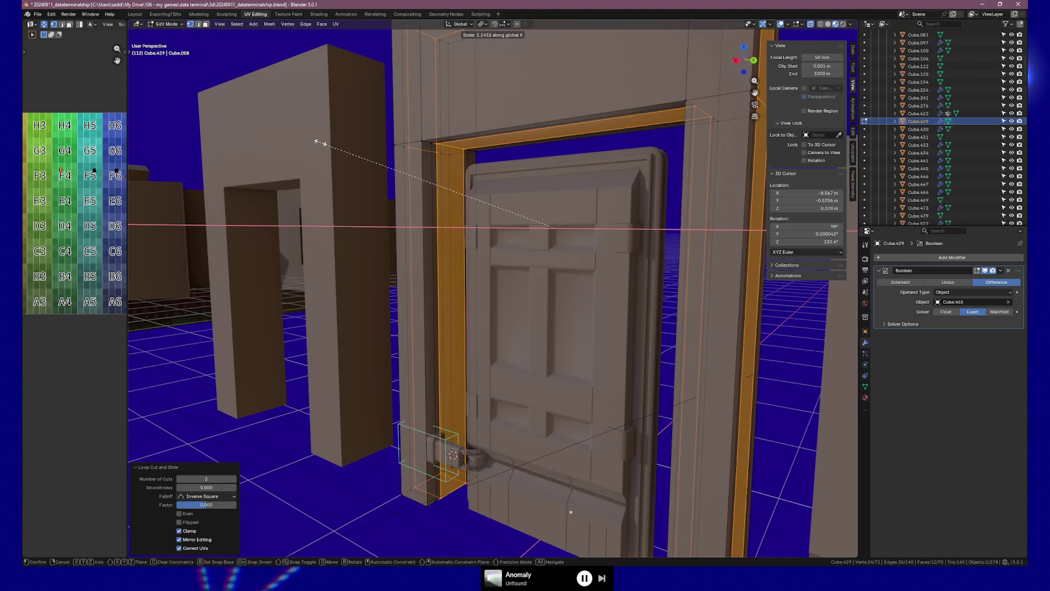
{"action": "left_click", "coordinate": [325, 147]}
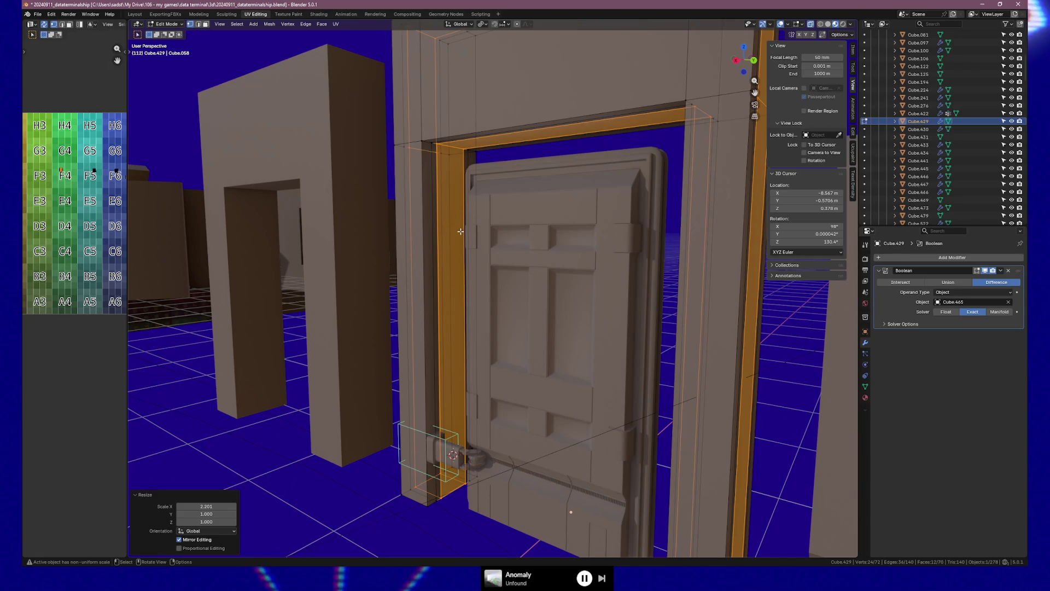
Select the thin inner-strip faces around the frame opening, including the top face.
{"action": "key", "text": "1"}
{"action": "left_click", "coordinate": [435, 331]}
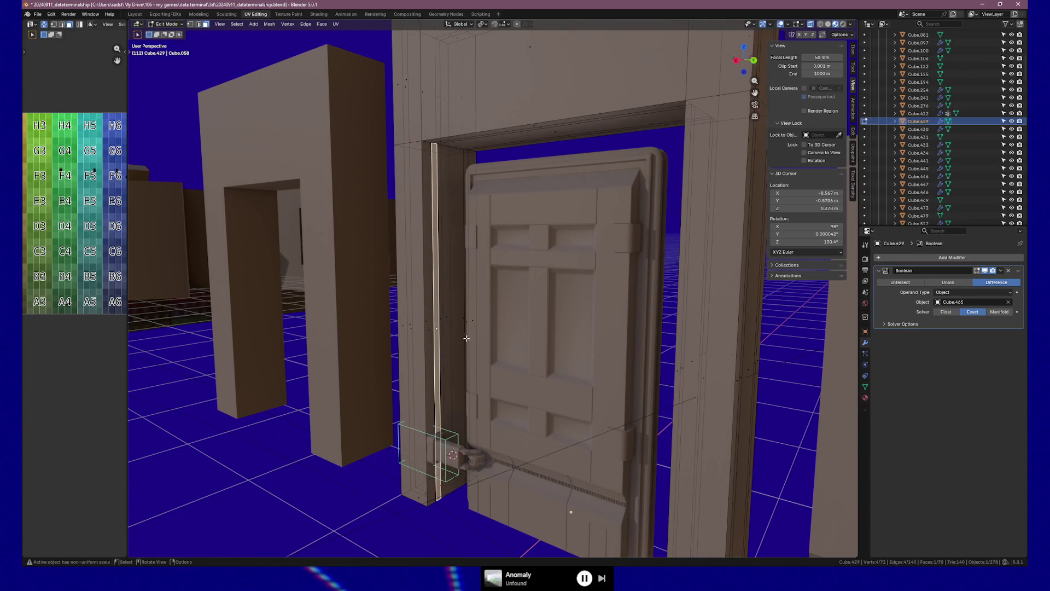
{"action": "mouse_move", "coordinate": [468, 335]}
{"action": "middle_mouse_down"}
{"action": "mouse_move", "coordinate": [570, 320]}
{"action": "mouse_move", "coordinate": [487, 204]}
{"action": "mouse_move", "coordinate": [559, 281]}
{"action": "middle_mouse_up"}
{"action": "left_click", "coordinate": [432, 326], "text": "shift"}
{"action": "left_click", "coordinate": [544, 328], "text": "shift"}
{"action": "left_click", "coordinate": [570, 320], "text": "shift"}
{"action": "left_click", "coordinate": [485, 165], "text": "shift"}
{"action": "left_click", "coordinate": [487, 183], "text": "shift"}
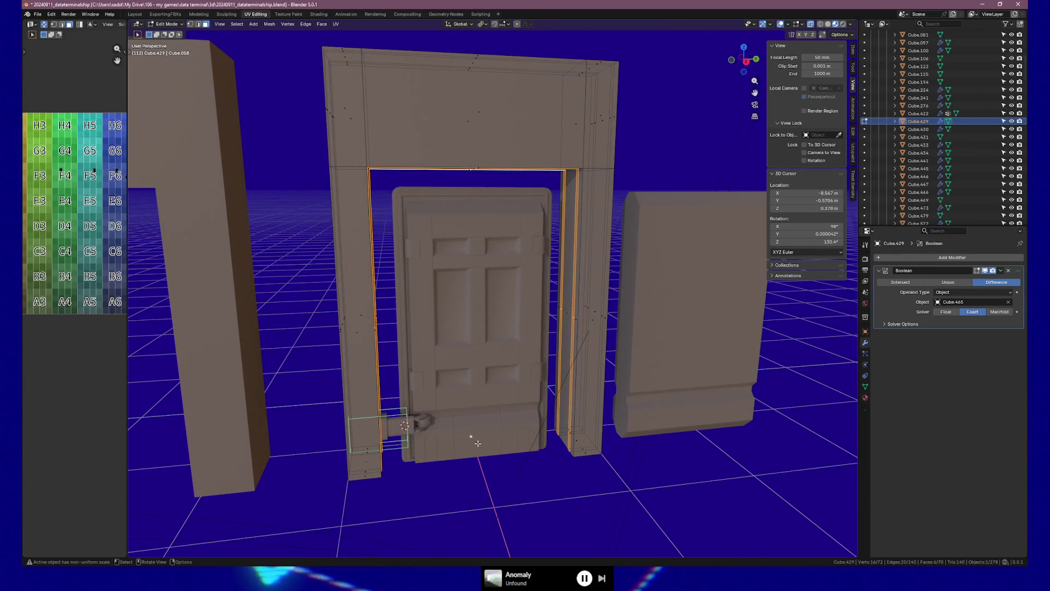
Snap the 3D cursor to the wall's origin and set the pivot point to 3D Cursor.
{"action": "key", "text": "Tab"}
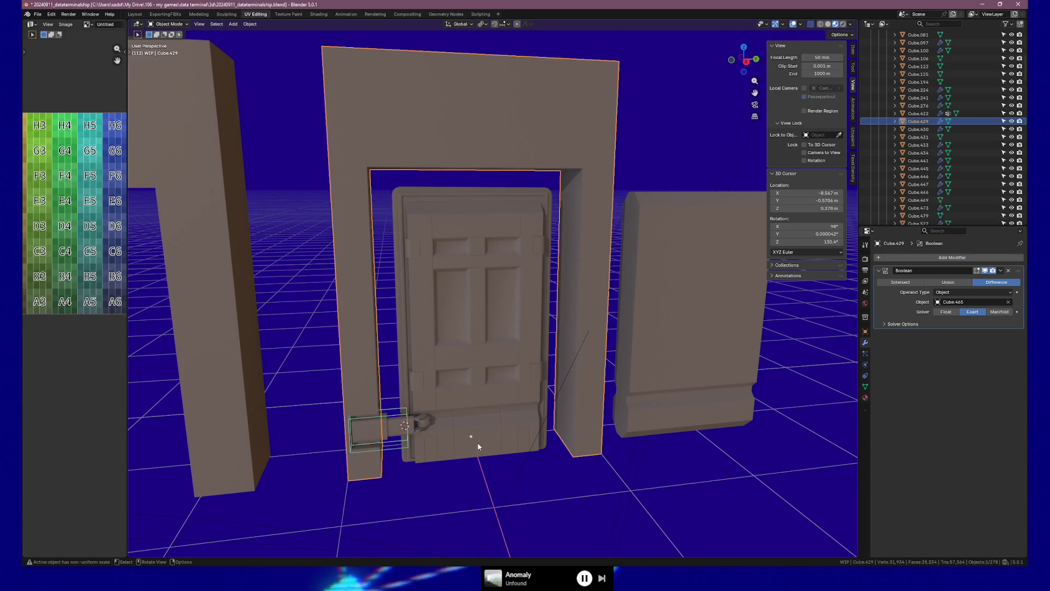
{"action": "key", "text": "shift+s"}
{"action": "left_click", "coordinate": [479, 487]}
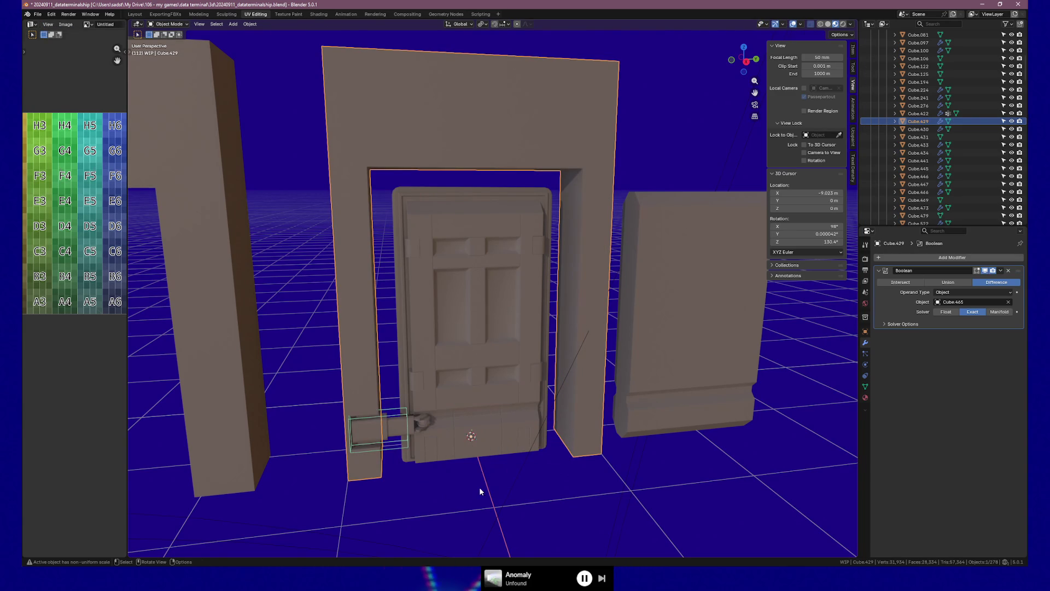
{"action": "key", "text": "Tab"}
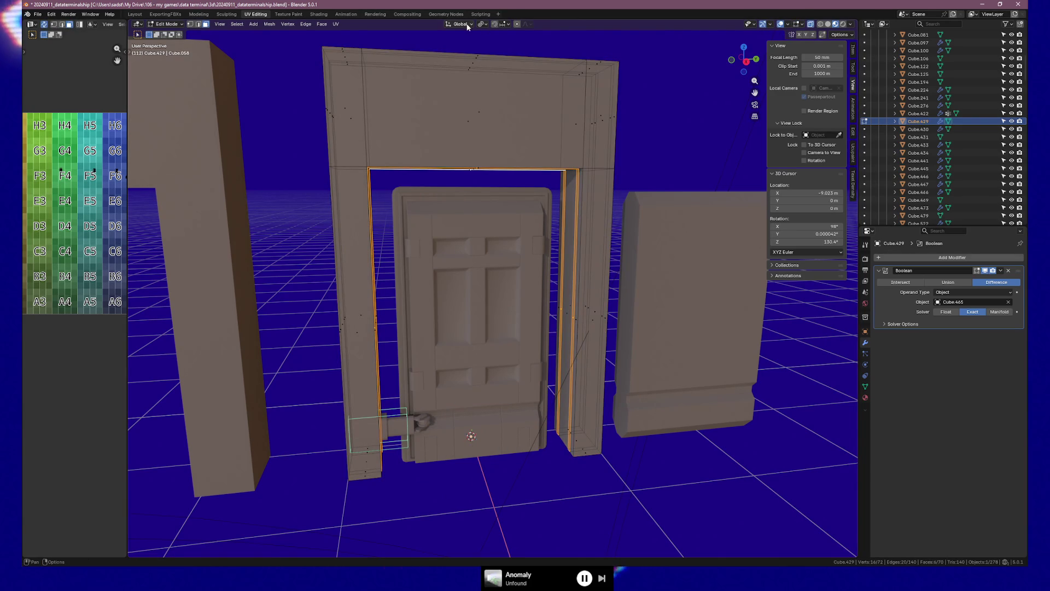
{"action": "left_click", "coordinate": [481, 24]}
{"action": "left_click", "coordinate": [500, 57]}
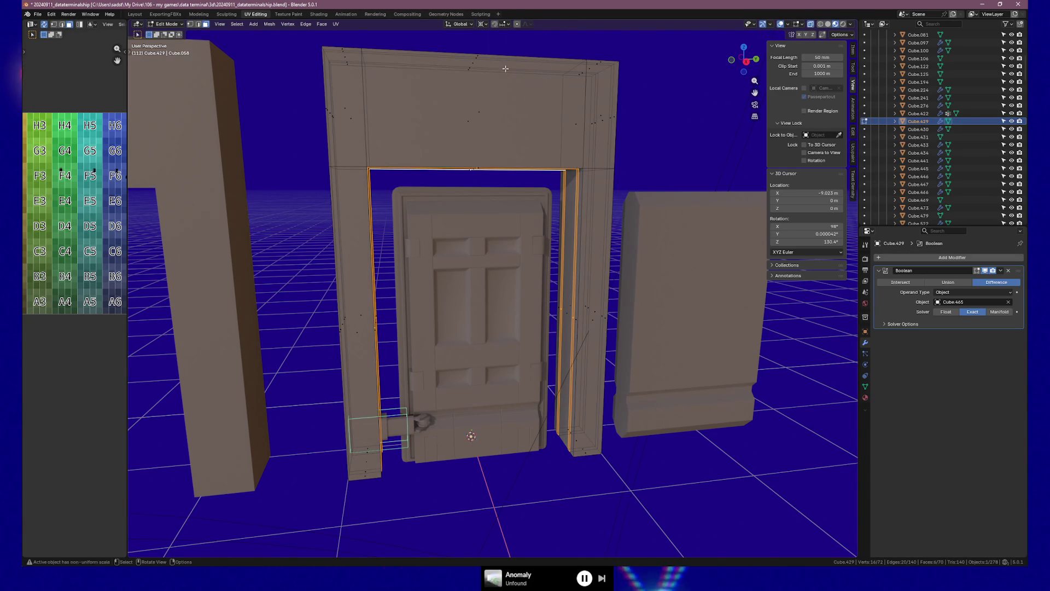
Scale the opening faces to 0.94, then along Y, and return to Object Mode.
{"action": "key", "text": "s"}
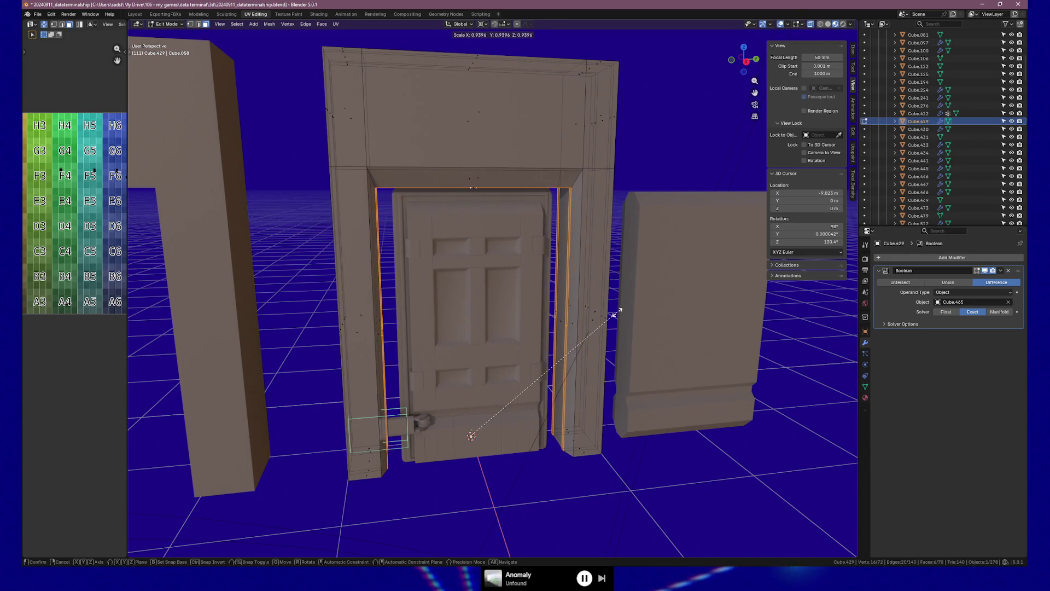
{"action": "left_click", "coordinate": [622, 313]}
{"action": "key", "text": "s"}
{"action": "key", "text": "y"}
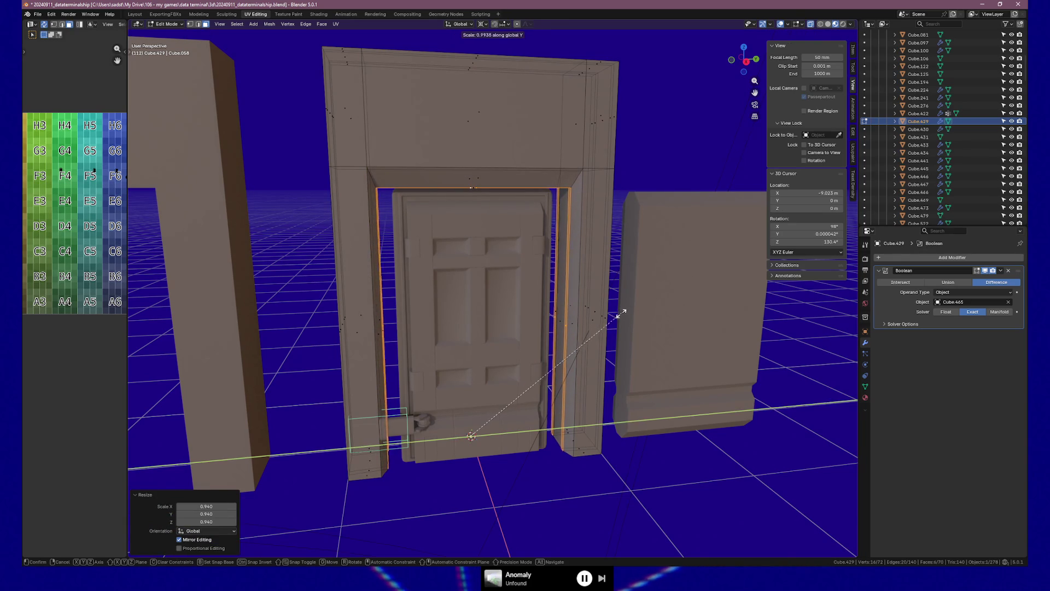
{"action": "left_click", "coordinate": [583, 316]}
{"action": "key", "text": "Tab"}
{"action": "mouse_move", "coordinate": [583, 315]}
{"action": "middle_mouse_down"}
{"action": "mouse_move", "coordinate": [541, 307]}
{"action": "mouse_move", "coordinate": [596, 313]}
{"action": "mouse_move", "coordinate": [547, 307]}
{"action": "mouse_move", "coordinate": [553, 330]}
{"action": "mouse_move", "coordinate": [506, 261]}
{"action": "middle_mouse_up"}
{"action": "scroll", "coordinate": [540, 307], "scroll_direction": "up", "scroll_amount": 4}
{"action": "scroll", "coordinate": [554, 331], "scroll_direction": "down", "scroll_amount": 3}
{"action": "key", "text": "KP_1"}
In Left Orthographic view, box-select the whole door and deselect the two point lights.
{"action": "key", "text": "ctrl+KP_3"}
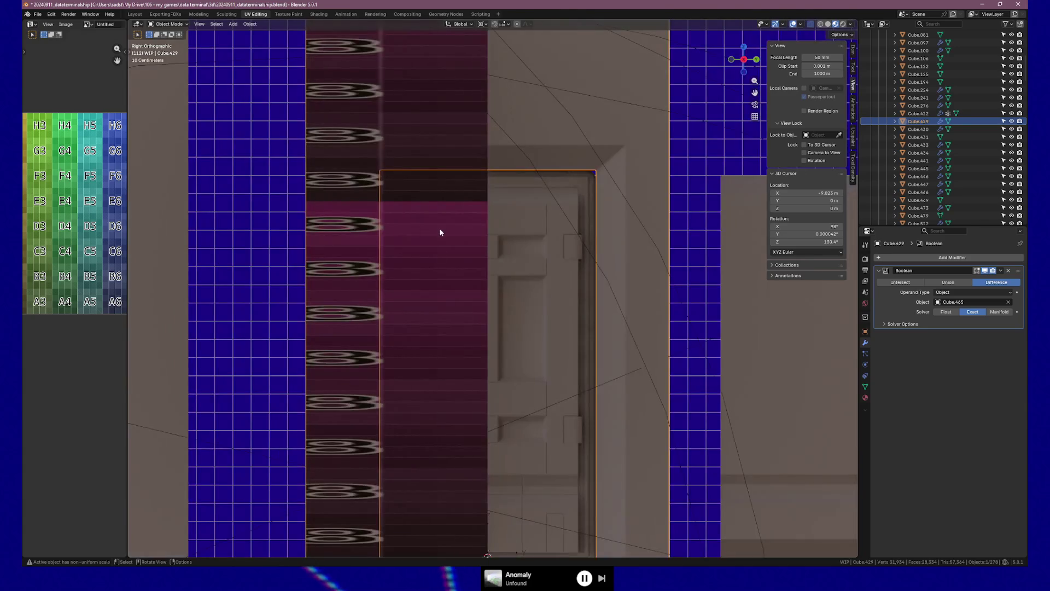
{"action": "scroll", "coordinate": [441, 254], "scroll_direction": "down", "scroll_amount": 4}
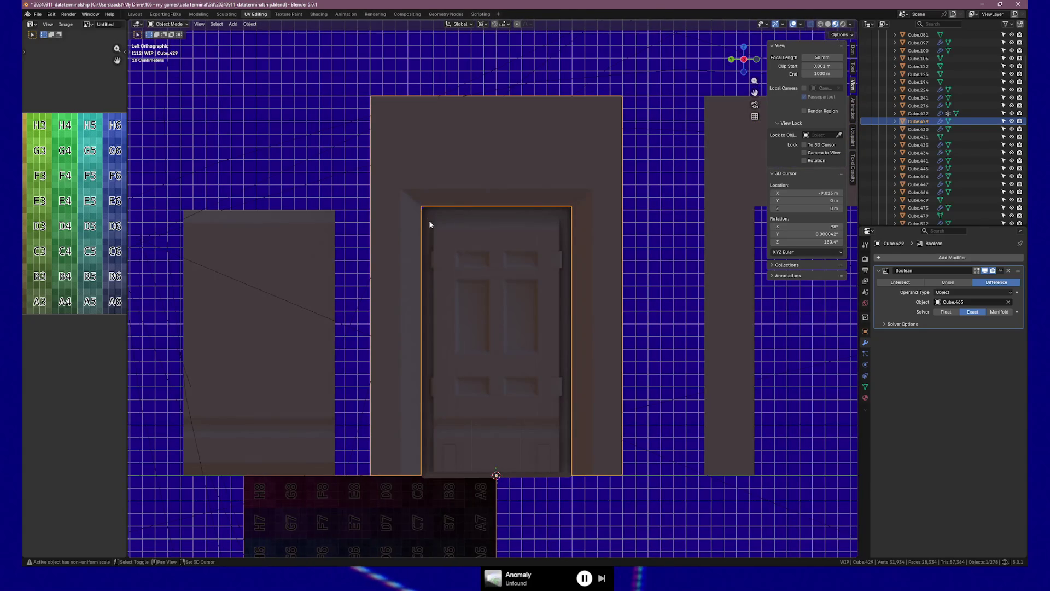
{"action": "left_click_drag", "start_coordinate": [428, 214], "coordinate": [565, 437]}
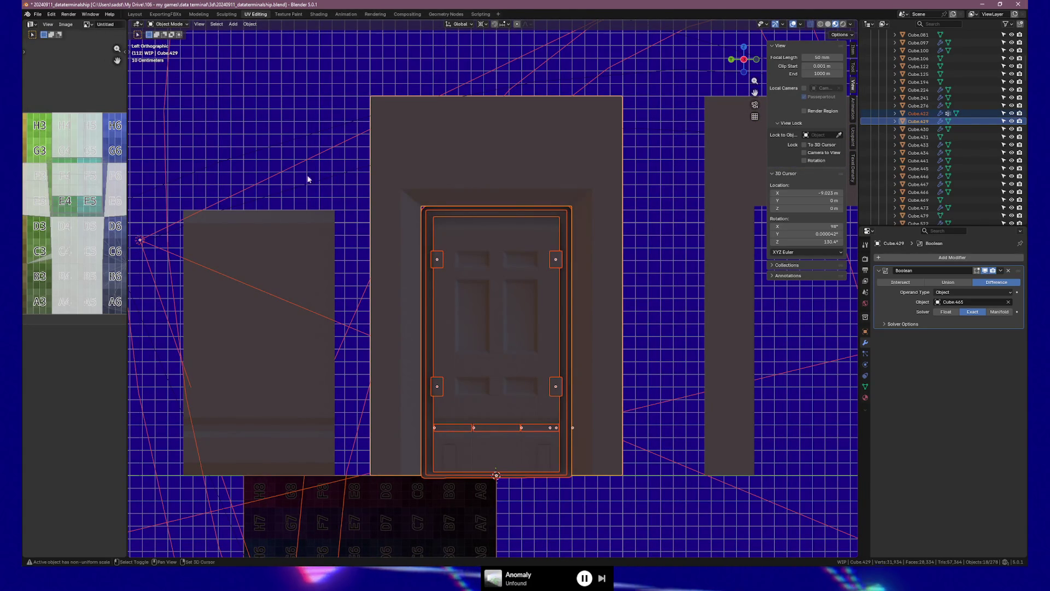
{"action": "left_click", "coordinate": [295, 169], "text": "shift"}
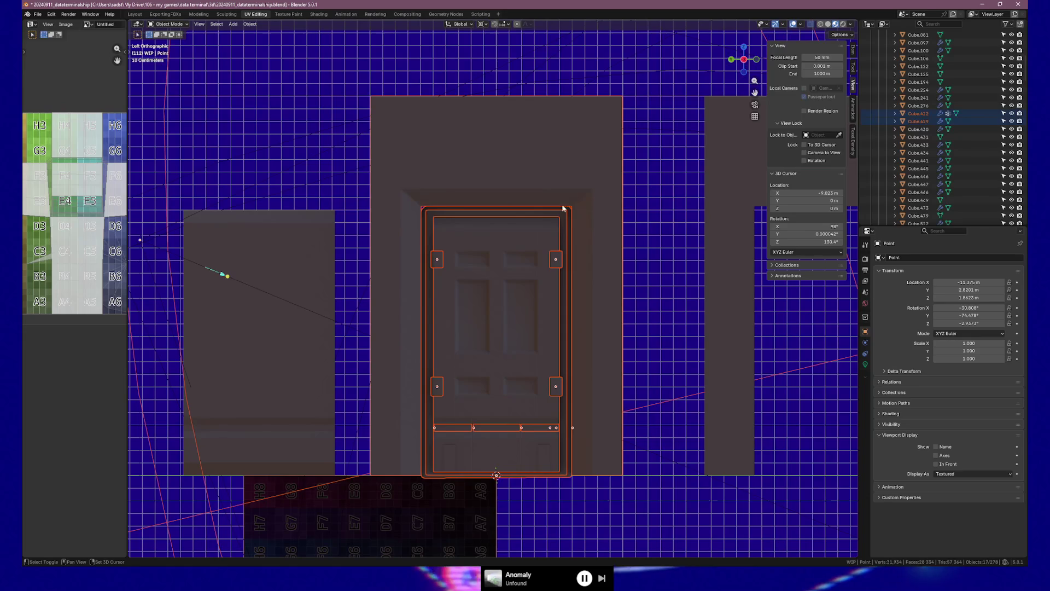
{"action": "left_click", "coordinate": [213, 513], "text": "shift"}
Make the hinge housing box the active object and look under the door's hinge.
{"action": "mouse_move", "coordinate": [305, 434]}
{"action": "middle_mouse_down"}
{"action": "mouse_move", "coordinate": [350, 417]}
{"action": "mouse_move", "coordinate": [509, 416]}
{"action": "middle_mouse_up"}
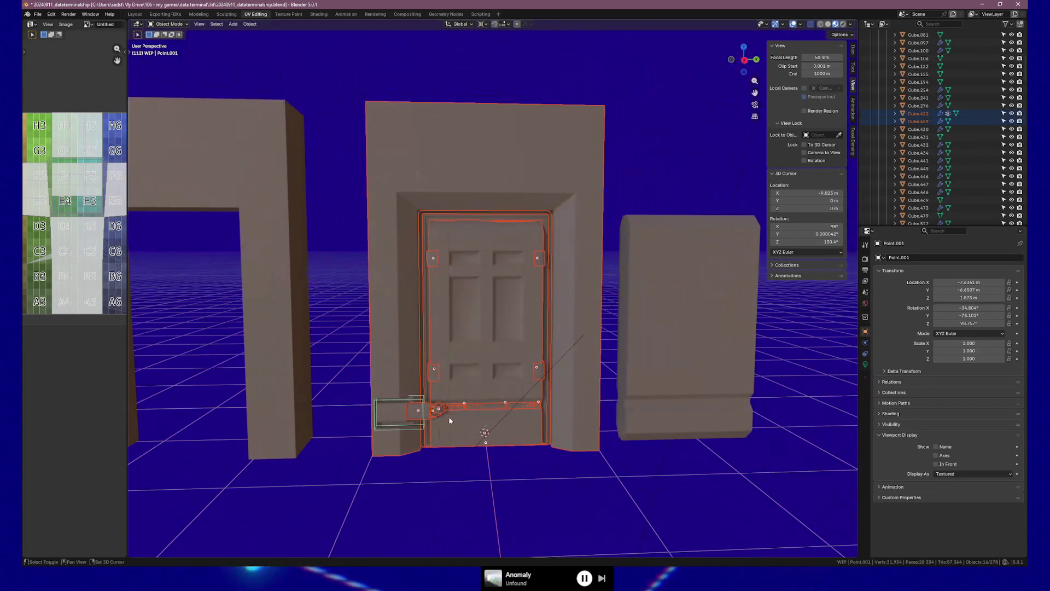
{"action": "left_click", "coordinate": [411, 410], "text": "shift"}
{"action": "scroll", "coordinate": [423, 425], "scroll_direction": "up", "scroll_amount": 3}
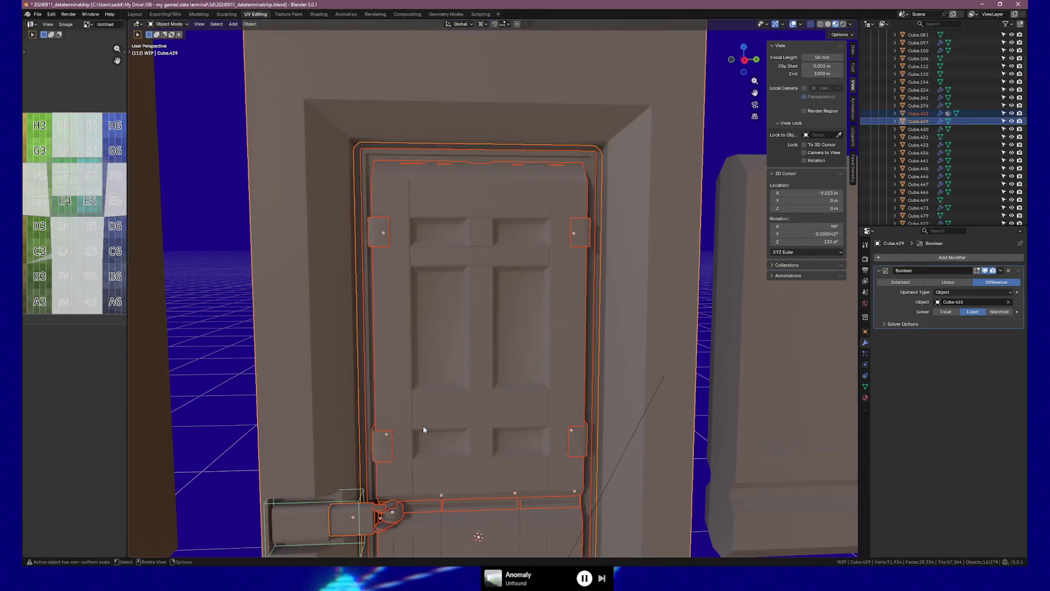
{"action": "mouse_move", "coordinate": [424, 429]}
{"action": "middle_mouse_down"}
{"action": "mouse_move", "coordinate": [405, 403]}
{"action": "mouse_move", "coordinate": [382, 458]}
{"action": "mouse_move", "coordinate": [458, 392]}
{"action": "mouse_move", "coordinate": [479, 415]}
{"action": "mouse_move", "coordinate": [396, 343]}
{"action": "mouse_move", "coordinate": [425, 347]}
{"action": "mouse_move", "coordinate": [395, 322]}
{"action": "mouse_move", "coordinate": [616, 354]}
{"action": "mouse_move", "coordinate": [438, 297]}
{"action": "mouse_move", "coordinate": [516, 432]}
{"action": "mouse_move", "coordinate": [433, 314]}
{"action": "middle_mouse_up"}
Toggle the pipe pieces, hinge cylinders and hinge box in and out of the door selection.
{"action": "left_click", "coordinate": [415, 312], "text": "shift"}
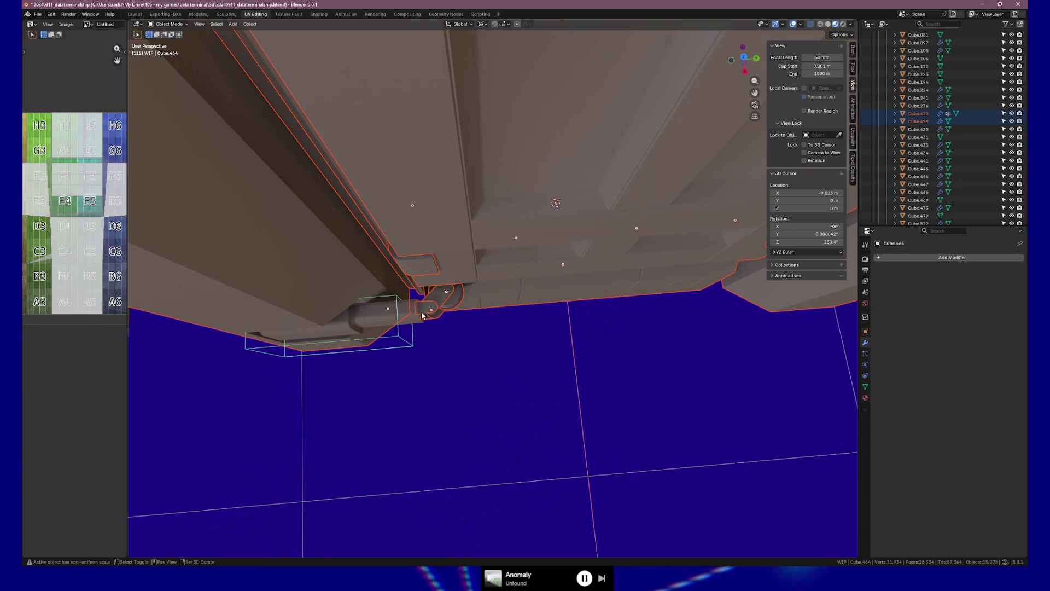
{"action": "left_click", "coordinate": [422, 312], "text": "shift"}
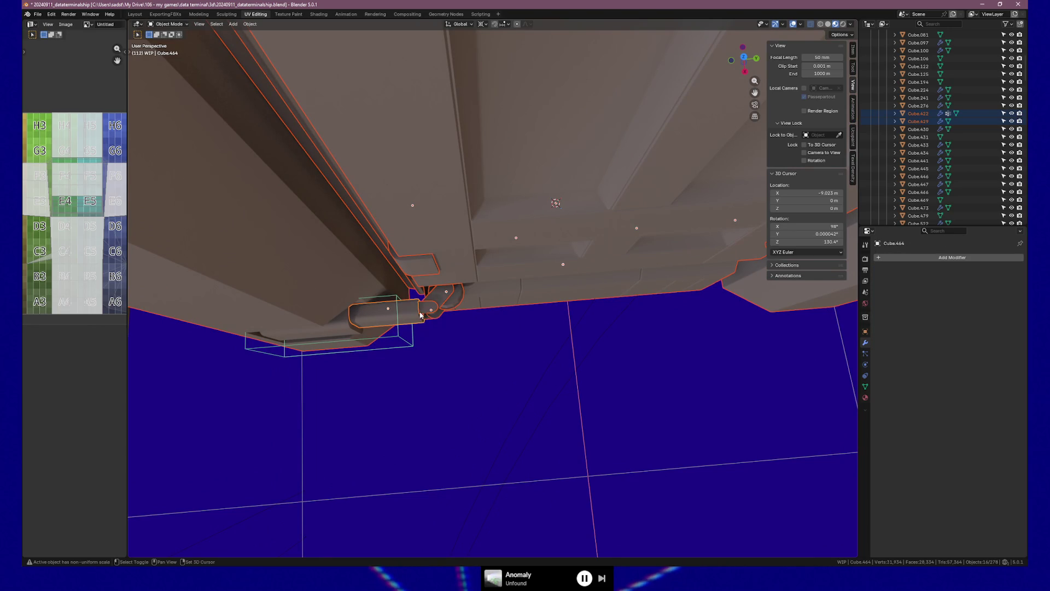
{"action": "left_click", "coordinate": [427, 321], "text": "shift"}
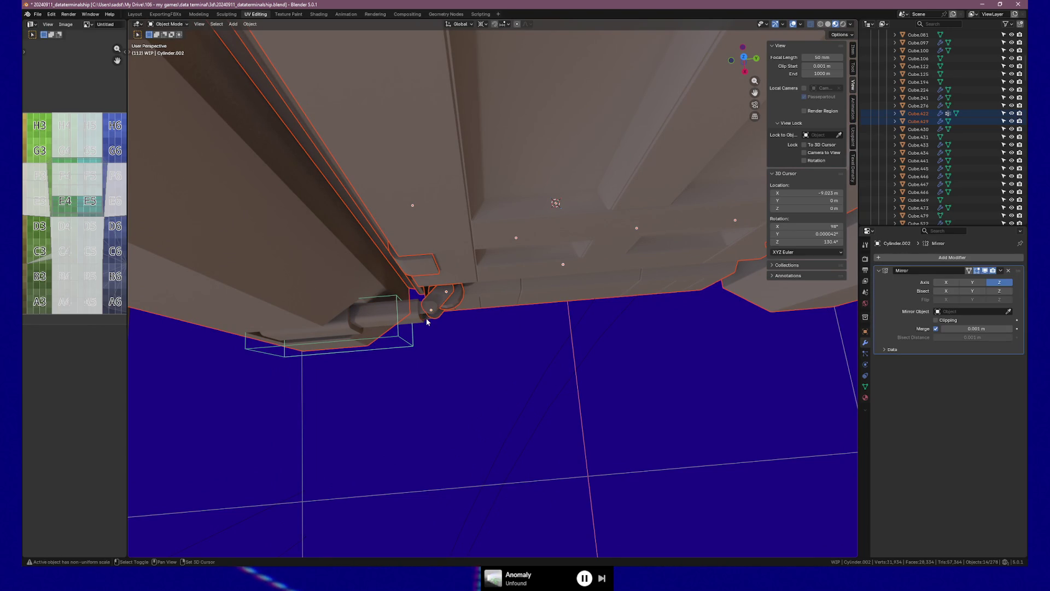
{"action": "left_click", "coordinate": [439, 316], "text": "shift"}
{"action": "left_click", "coordinate": [442, 316], "text": "shift"}
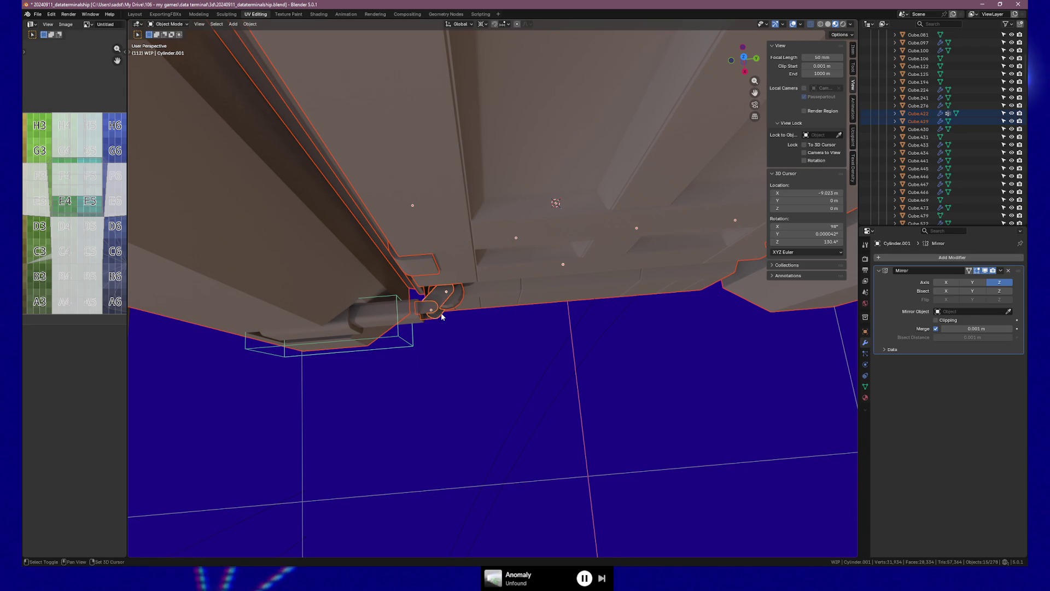
{"action": "left_click", "coordinate": [424, 321], "text": "shift"}
{"action": "left_click", "coordinate": [426, 321], "text": "shift"}
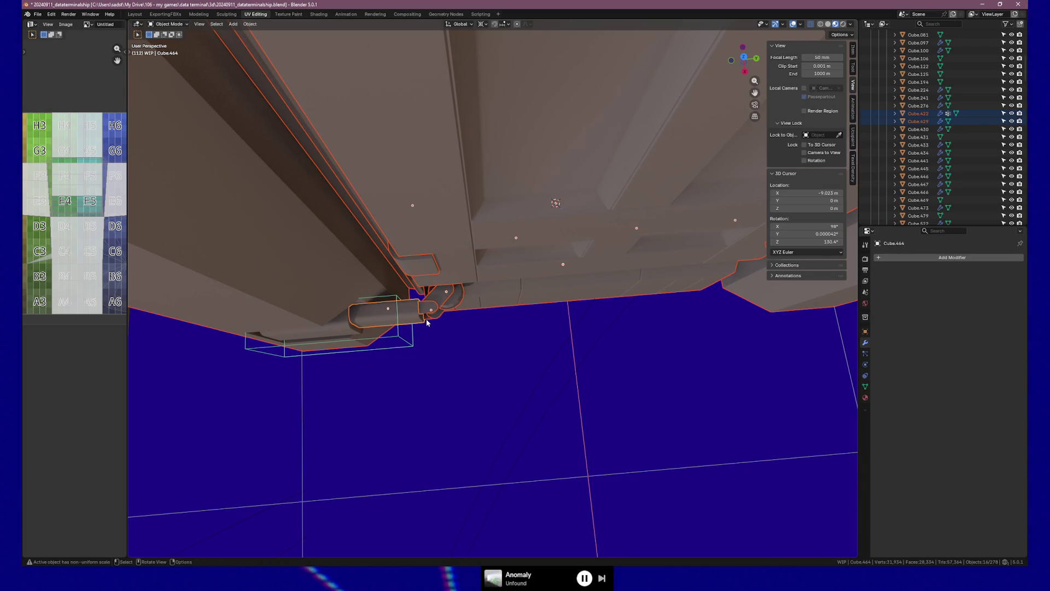
{"action": "left_click", "coordinate": [427, 322], "text": "shift"}
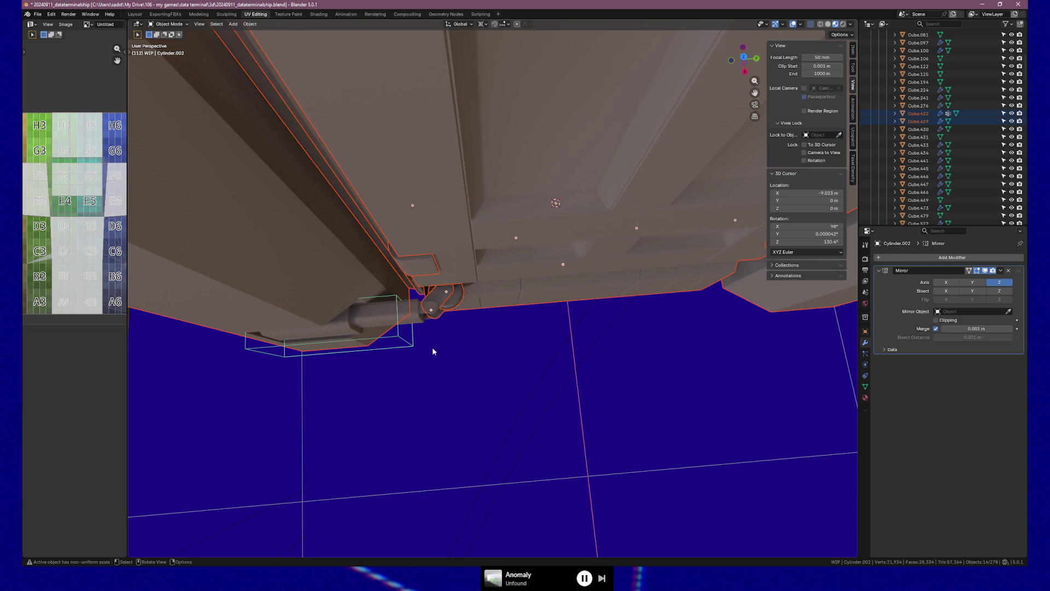
{"action": "scroll", "coordinate": [432, 351], "scroll_direction": "up", "scroll_amount": 3}
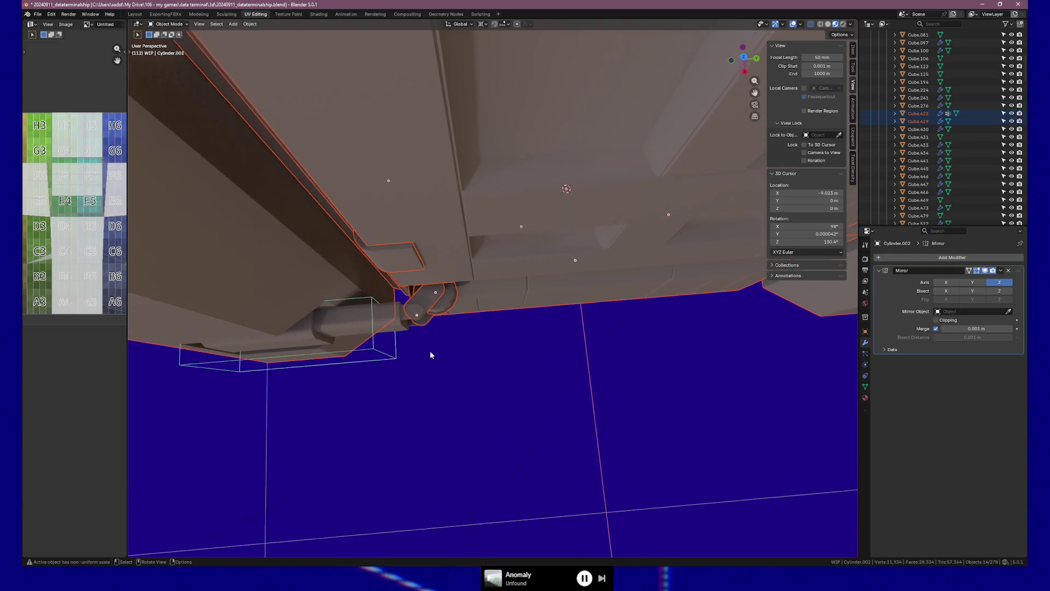
Make the elbow pipe piece, then the main hinge cylinder, the active object while inspecting the hinge.
{"action": "left_click", "coordinate": [425, 320], "text": "shift"}
{"action": "mouse_move", "coordinate": [431, 336]}
{"action": "middle_mouse_down"}
{"action": "mouse_move", "coordinate": [520, 330]}
{"action": "mouse_move", "coordinate": [447, 381]}
{"action": "middle_mouse_up"}
{"action": "mouse_move", "coordinate": [450, 307]}
{"action": "middle_mouse_down", "text": "ctrl"}
{"action": "mouse_move", "coordinate": [444, 314]}
{"action": "mouse_move", "coordinate": [507, 273]}
{"action": "mouse_move", "coordinate": [577, 300]}
{"action": "mouse_move", "coordinate": [567, 319]}
{"action": "mouse_move", "coordinate": [379, 271]}
{"action": "mouse_move", "coordinate": [485, 279]}
{"action": "mouse_move", "coordinate": [541, 356]}
{"action": "mouse_move", "coordinate": [495, 339]}
{"action": "mouse_move", "coordinate": [680, 360]}
{"action": "mouse_move", "coordinate": [595, 344]}
{"action": "mouse_move", "coordinate": [496, 302]}
{"action": "mouse_move", "coordinate": [563, 290]}
{"action": "mouse_move", "coordinate": [466, 254]}
{"action": "middle_mouse_up", "text": "ctrl"}
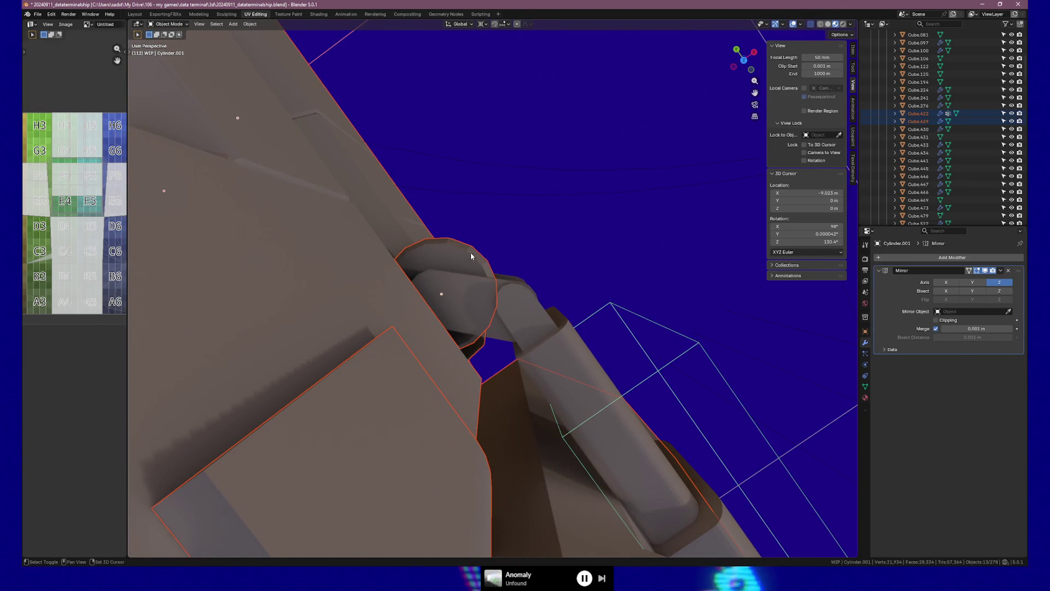
{"action": "left_click", "coordinate": [470, 252], "text": "shift"}
{"action": "mouse_move", "coordinate": [598, 270]}
{"action": "middle_mouse_down"}
{"action": "mouse_move", "coordinate": [429, 242]}
{"action": "mouse_move", "coordinate": [469, 246]}
{"action": "mouse_move", "coordinate": [481, 274]}
{"action": "mouse_move", "coordinate": [715, 289]}
{"action": "mouse_move", "coordinate": [687, 279]}
{"action": "mouse_move", "coordinate": [657, 235]}
{"action": "mouse_move", "coordinate": [573, 220]}
{"action": "mouse_move", "coordinate": [625, 204]}
{"action": "mouse_move", "coordinate": [521, 194]}
{"action": "mouse_move", "coordinate": [373, 208]}
{"action": "mouse_move", "coordinate": [465, 249]}
{"action": "mouse_move", "coordinate": [445, 235]}
{"action": "middle_mouse_up"}
{"action": "scroll", "coordinate": [372, 206], "scroll_direction": "down", "scroll_amount": 10}
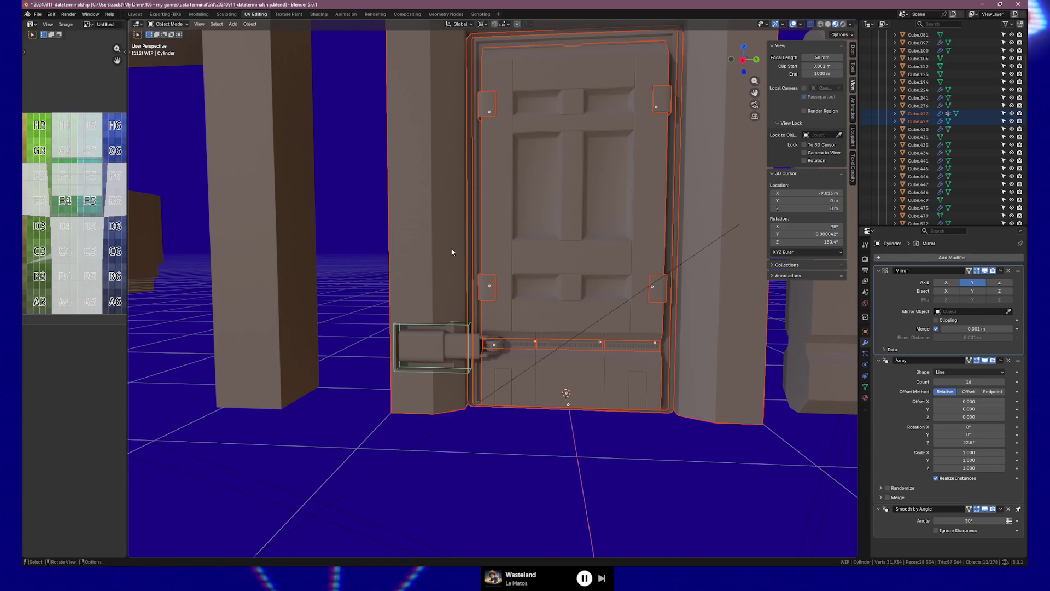
Test-slide the door selection sideways along the Y axis.
{"action": "mouse_move", "coordinate": [517, 241]}
{"action": "middle_mouse_down", "text": "shift"}
{"action": "mouse_move", "coordinate": [486, 244]}
{"action": "mouse_move", "coordinate": [428, 275]}
{"action": "mouse_move", "coordinate": [268, 240]}
{"action": "middle_mouse_up", "text": "shift"}
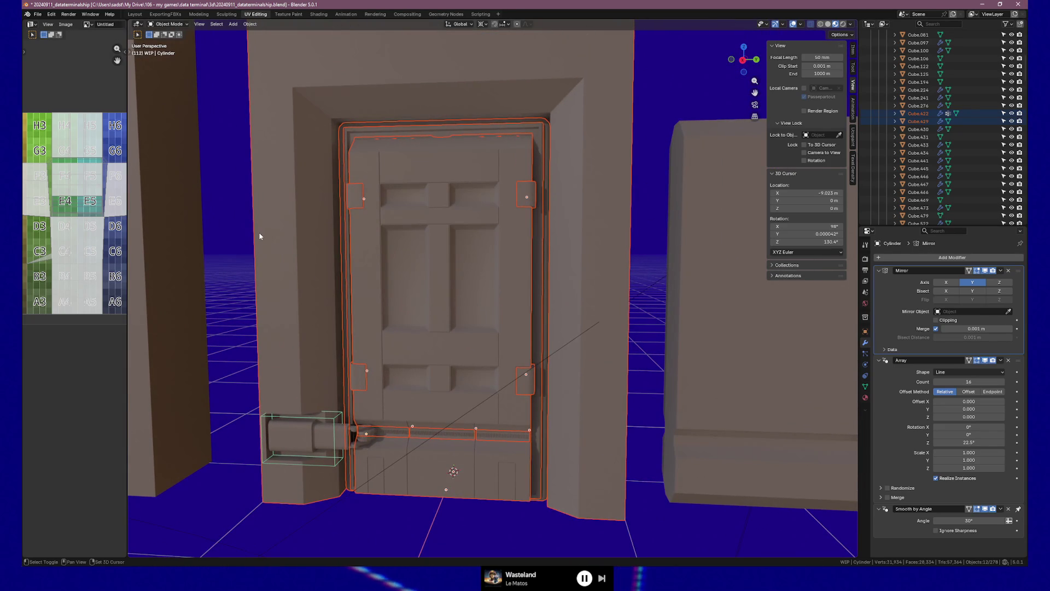
{"action": "left_click", "coordinate": [260, 236], "text": "shift"}
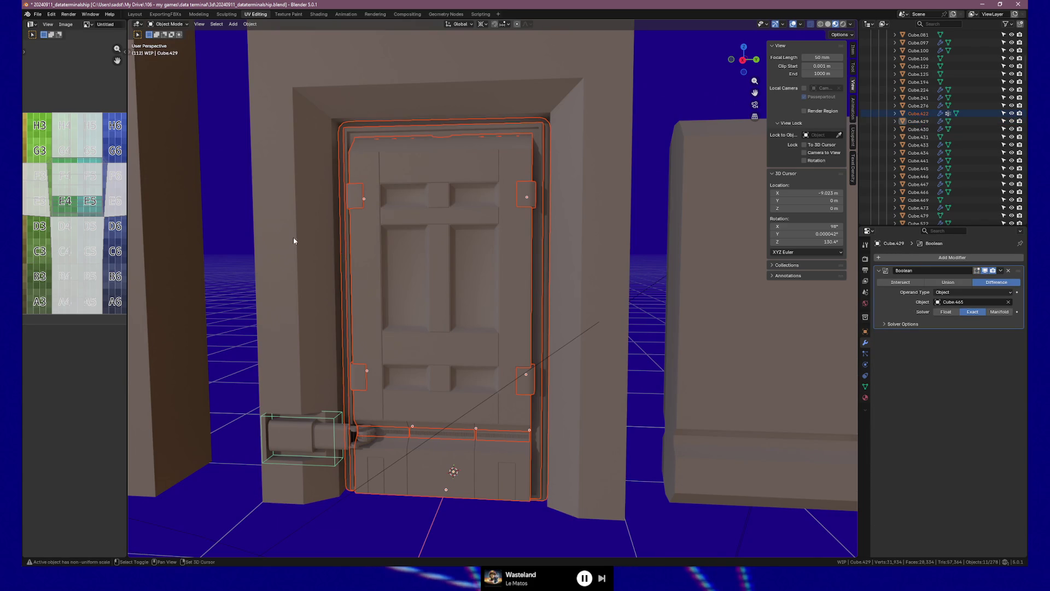
{"action": "key", "text": "g"}
{"action": "key", "text": "y"}
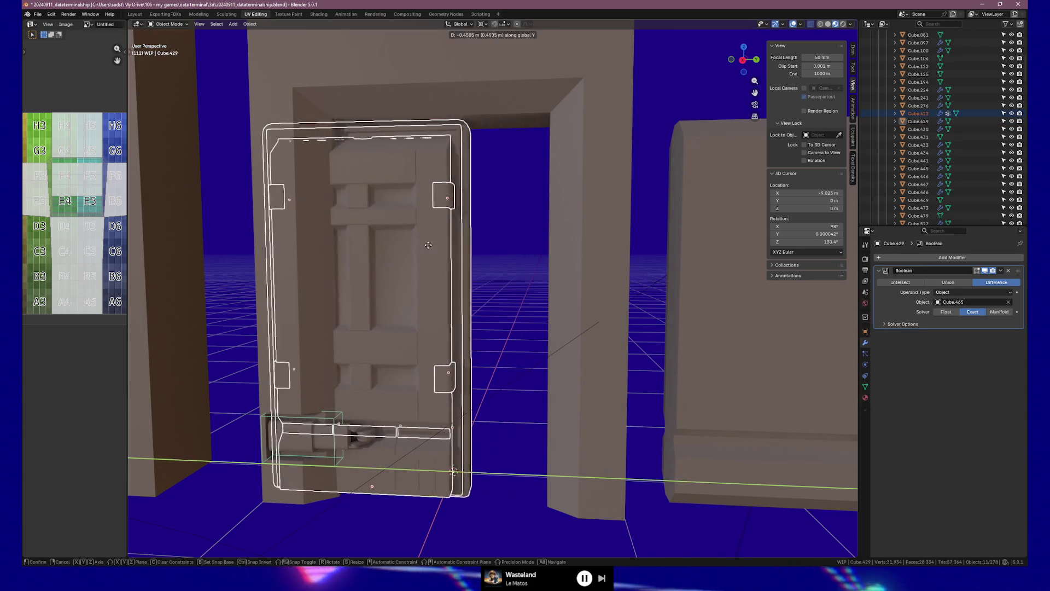
{"action": "left_click", "coordinate": [309, 247]}
{"action": "mouse_move", "coordinate": [309, 247]}
{"action": "middle_mouse_down"}
{"action": "mouse_move", "coordinate": [328, 253]}
{"action": "mouse_move", "coordinate": [289, 251]}
{"action": "mouse_move", "coordinate": [319, 254]}
{"action": "middle_mouse_up"}
{"action": "scroll", "coordinate": [321, 254], "scroll_direction": "up", "scroll_amount": 3}
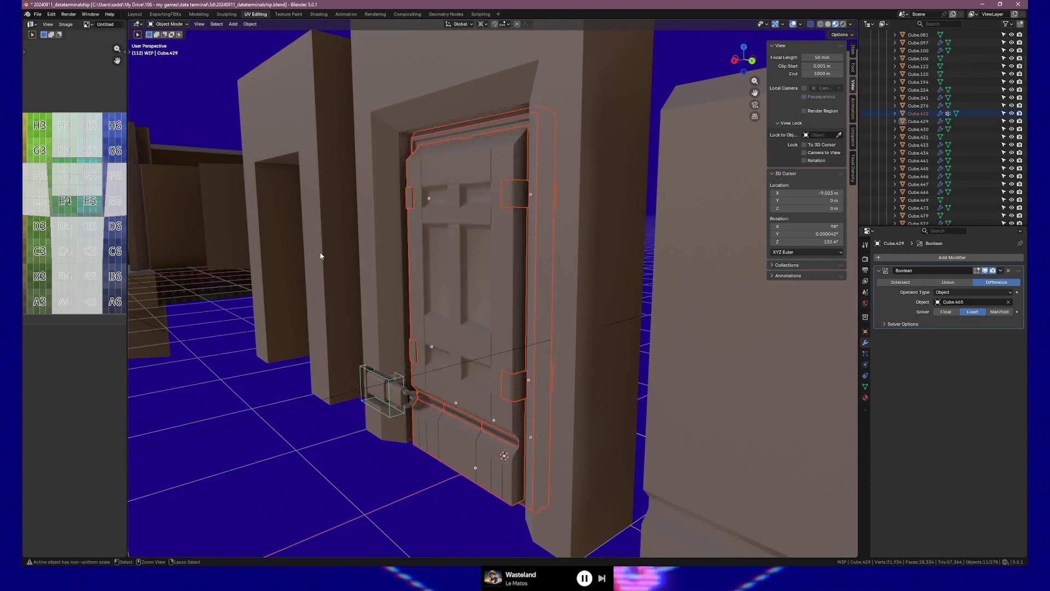
Undo the selection changes and open only wall frame Cube.429 in Edit Mode.
{"action": "key", "text": "shift+bracketright"}
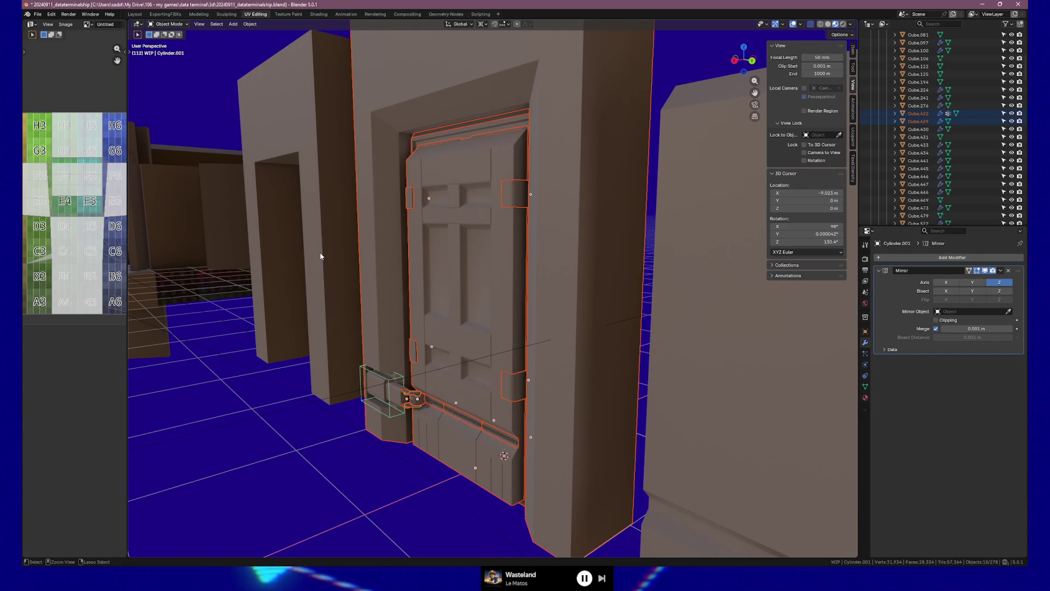
{"action": "key", "text": "shift+bracketright"}
{"action": "key", "text": "shift+bracketright"}
{"action": "key", "text": "shift+bracketright"}
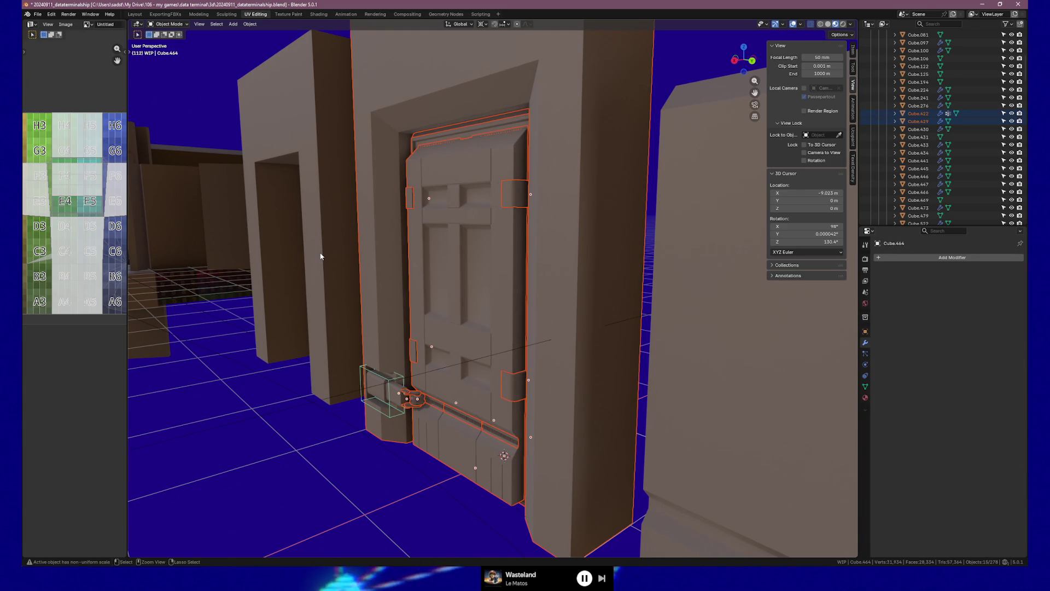
{"action": "key", "text": "shift+bracketright"}
{"action": "left_click", "coordinate": [430, 98]}
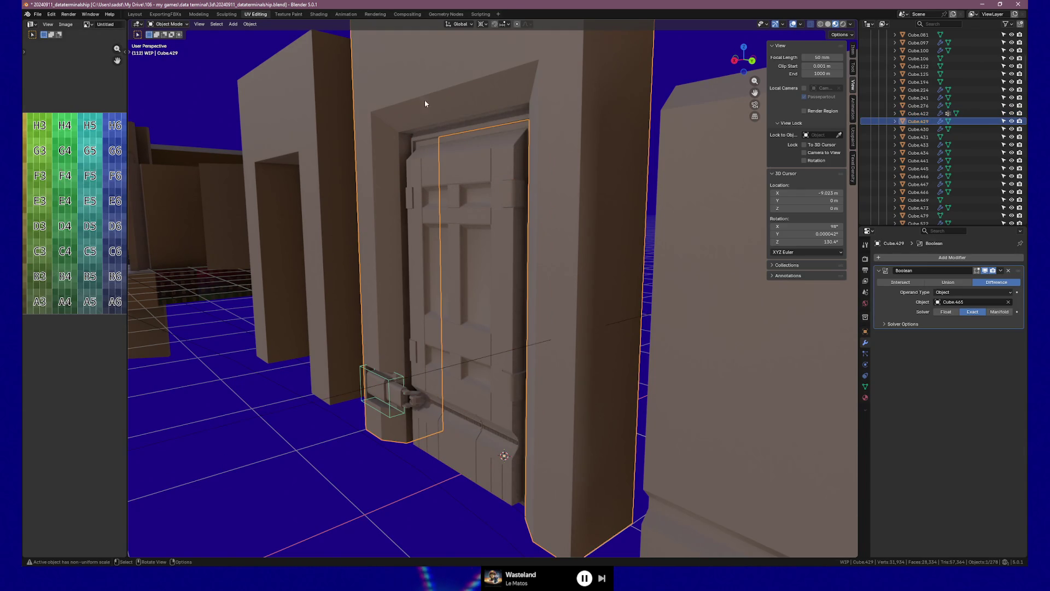
{"action": "key", "text": "Tab"}
{"action": "middle_click_drag", "start_coordinate": [430, 167], "coordinate": [520, 163]}
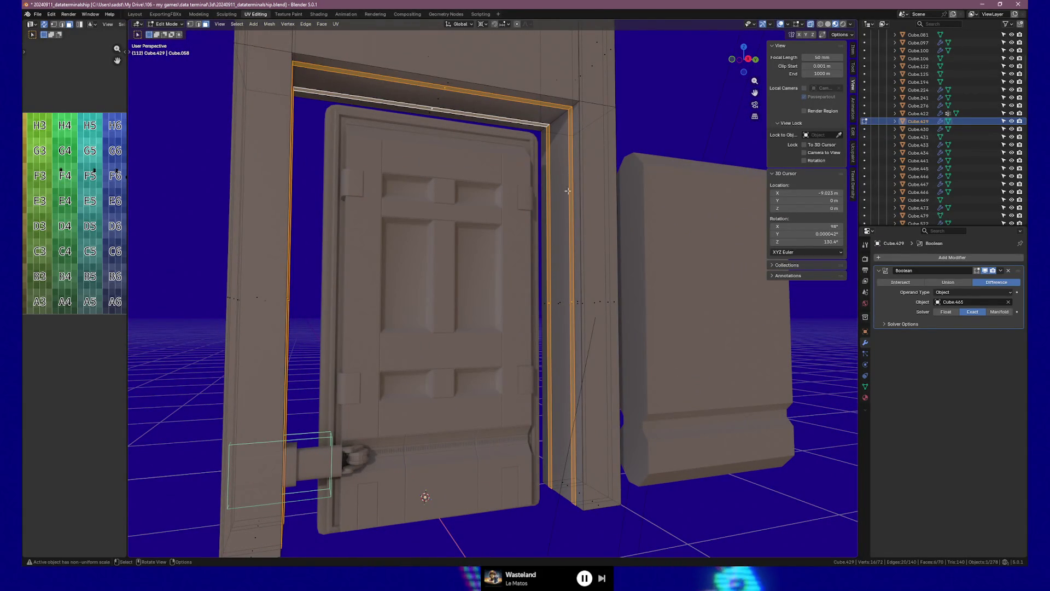
Extrude the opening faces in place, shrink them to 0.942, then to 0.903 along Y.
{"action": "key", "text": "e"}
{"action": "right_click", "coordinate": [571, 277]}
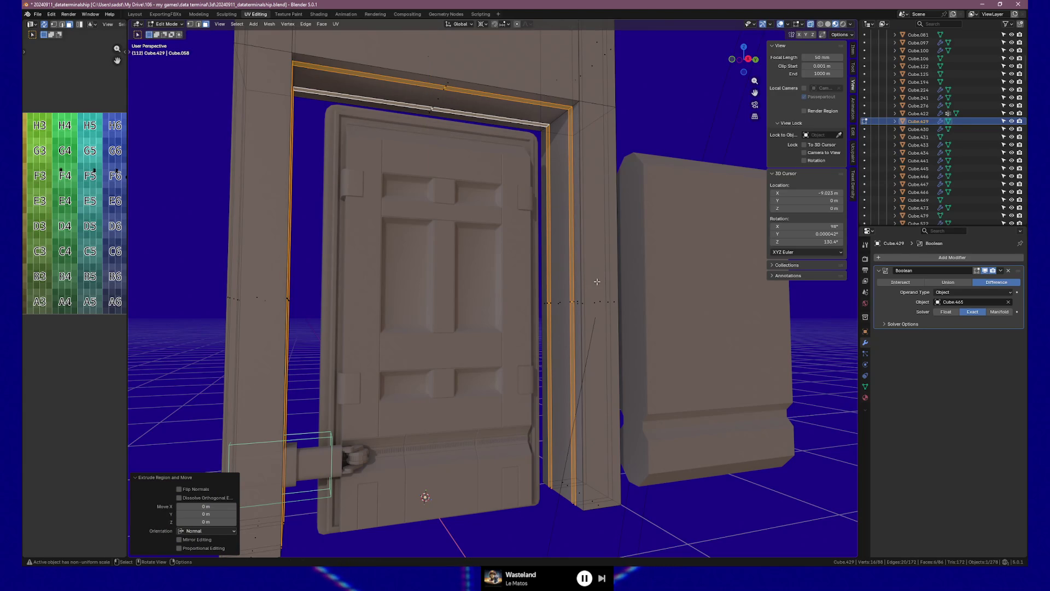
{"action": "key", "text": "s"}
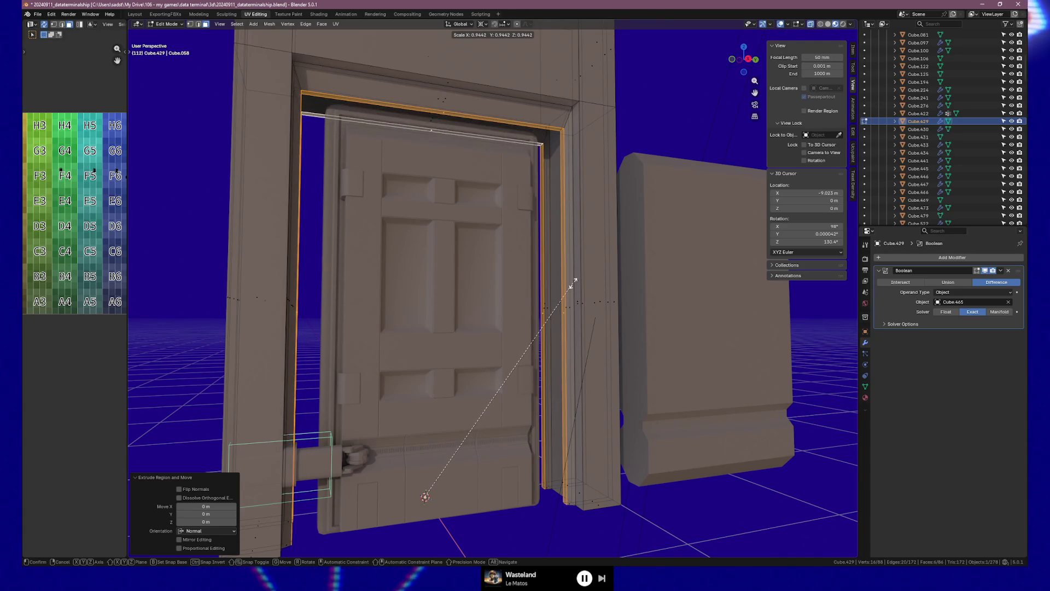
{"action": "left_click", "coordinate": [573, 283]}
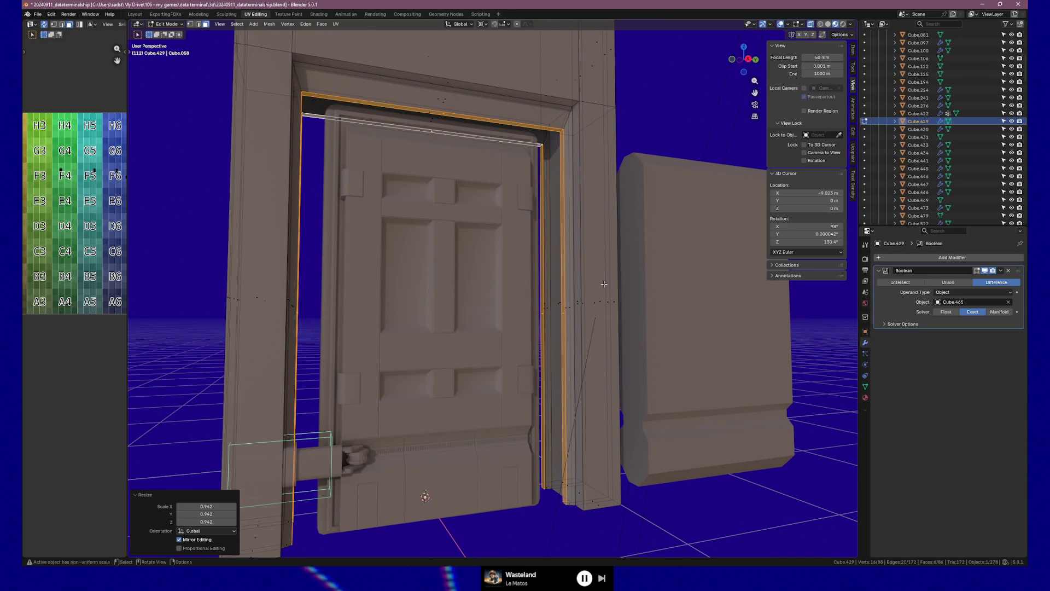
{"action": "key", "text": "s"}
{"action": "key", "text": "y"}
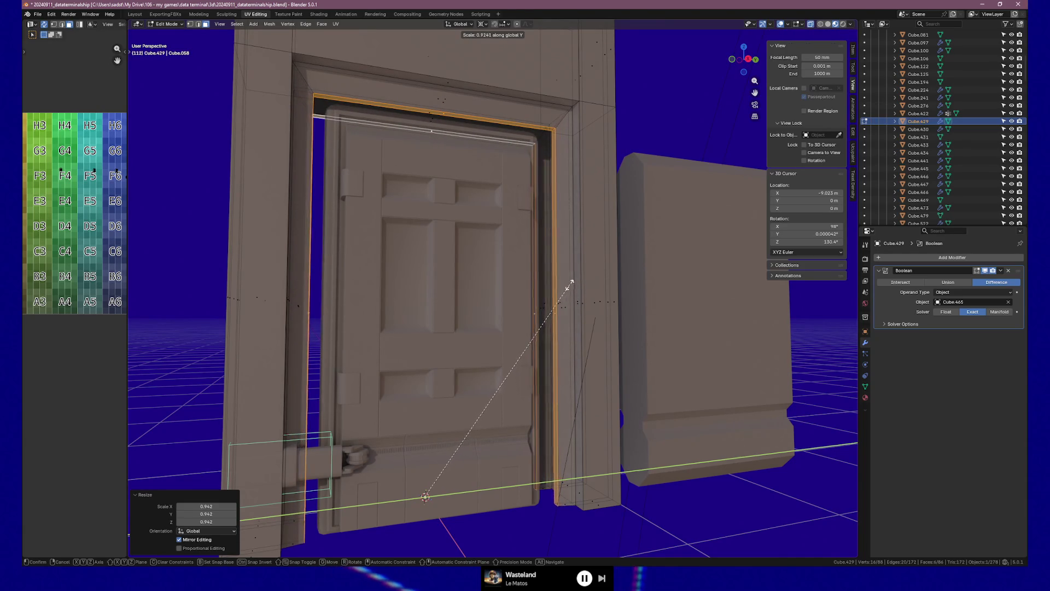
{"action": "left_click", "coordinate": [562, 286]}
From the side view, rescale the frame opening's height and check the door fit.
{"action": "key", "text": "ctrl+KP_3"}
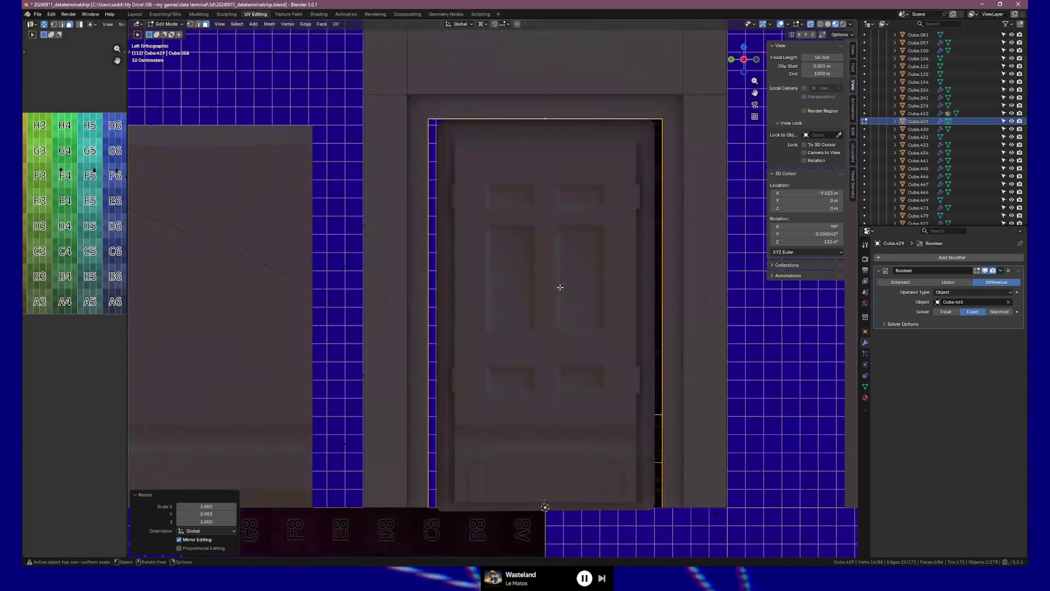
{"action": "mouse_move", "coordinate": [590, 291]}
{"action": "middle_mouse_down", "text": "ctrl"}
{"action": "mouse_move", "coordinate": [649, 274]}
{"action": "mouse_move", "coordinate": [492, 247]}
{"action": "mouse_move", "coordinate": [522, 270]}
{"action": "middle_mouse_up", "text": "ctrl"}
{"action": "key", "text": "s"}
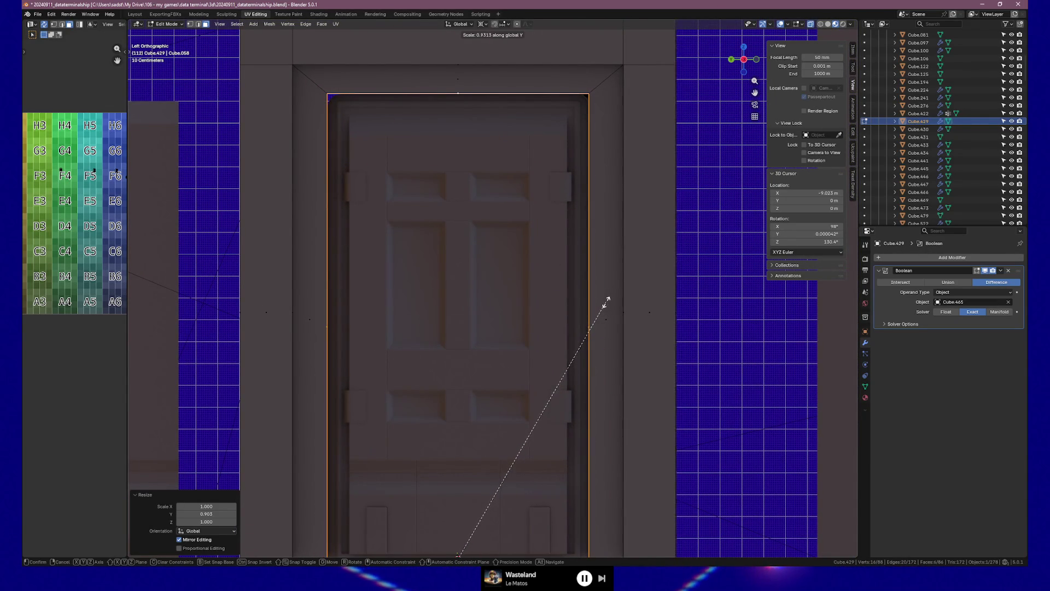
{"action": "left_click", "coordinate": [605, 300]}
{"action": "middle_click_drag", "start_coordinate": [605, 300], "coordinate": [431, 296]}
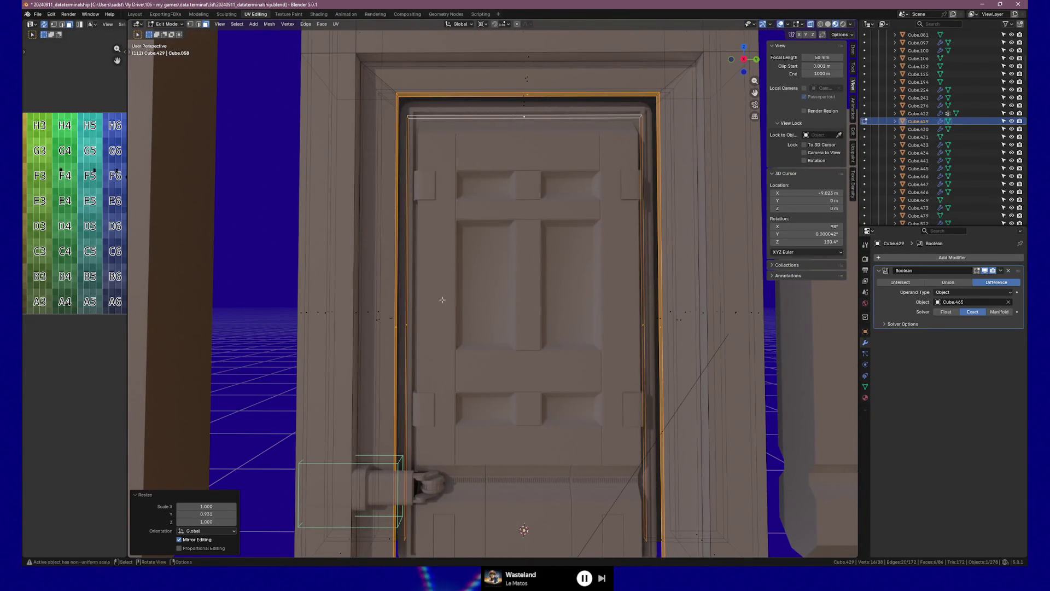
{"action": "mouse_move", "coordinate": [552, 313]}
{"action": "middle_mouse_down"}
{"action": "mouse_move", "coordinate": [553, 326]}
{"action": "mouse_move", "coordinate": [509, 345]}
{"action": "middle_mouse_up"}
Cancel an X-axis rescale, undo the height change and return to Object Mode.
{"action": "key", "text": "s"}
{"action": "key", "text": "x"}
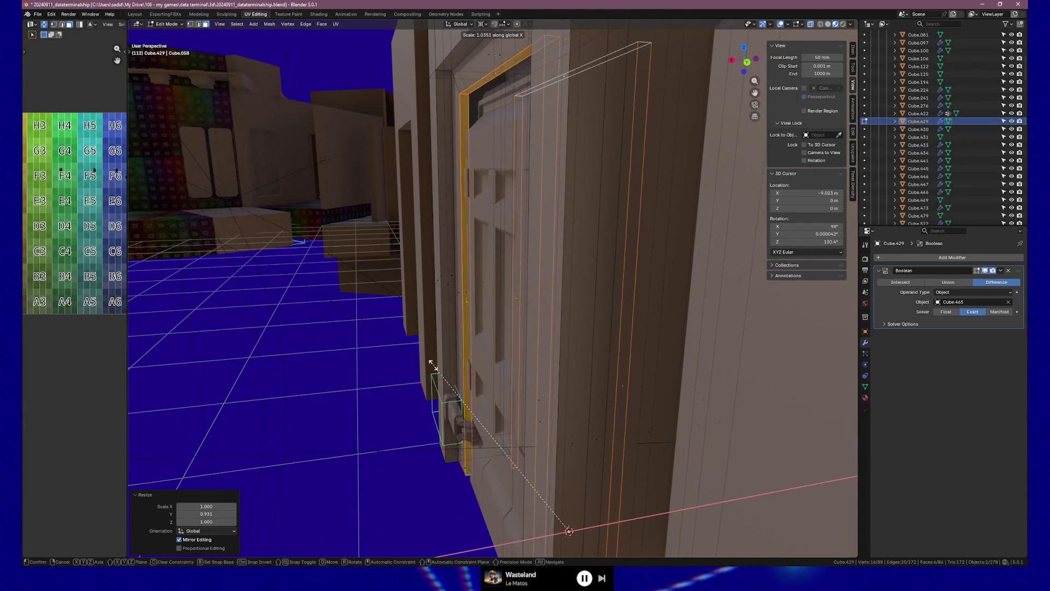
{"action": "key", "text": "Escape"}
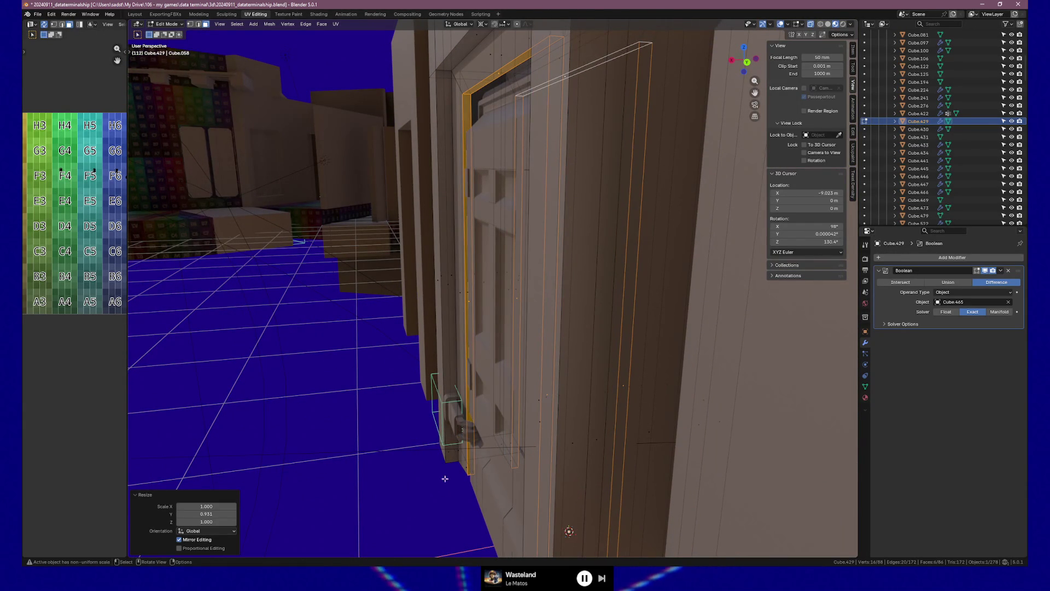
{"action": "key", "text": "KP_7"}
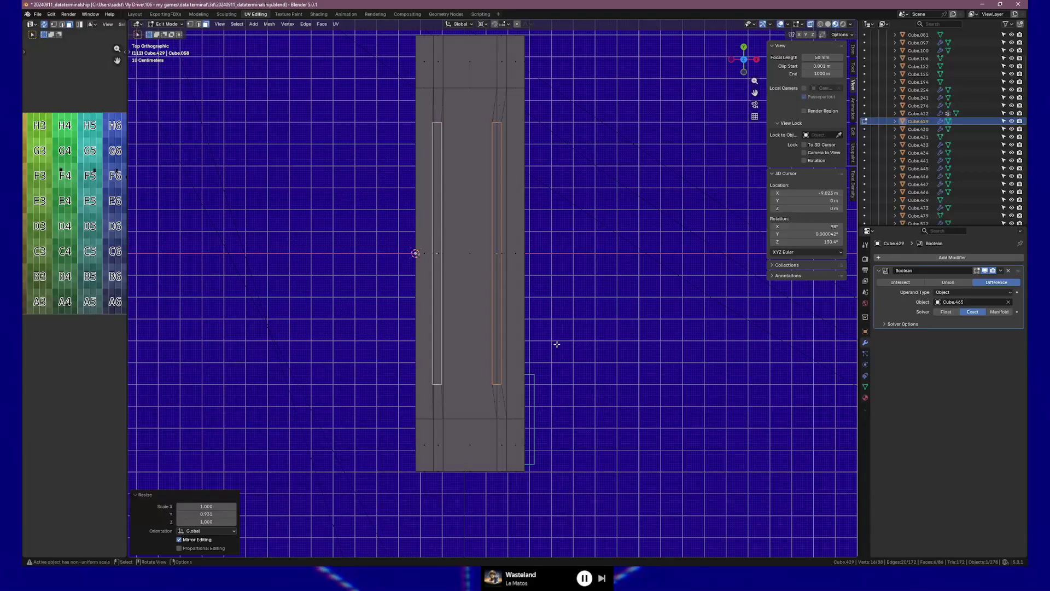
{"action": "key", "text": "ctrl+z"}
{"action": "key", "text": "ctrl+z"}
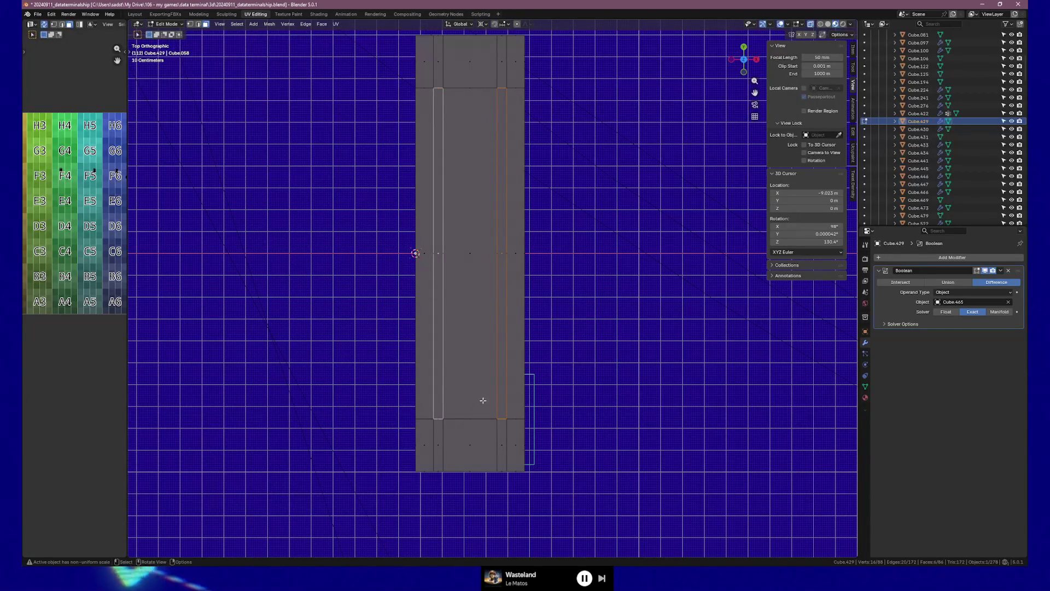
{"action": "key", "text": "ctrl+z"}
{"action": "key", "text": "ctrl+z"}
{"action": "key", "text": "ctrl+shift+z"}
{"action": "key", "text": "ctrl+shift+z"}
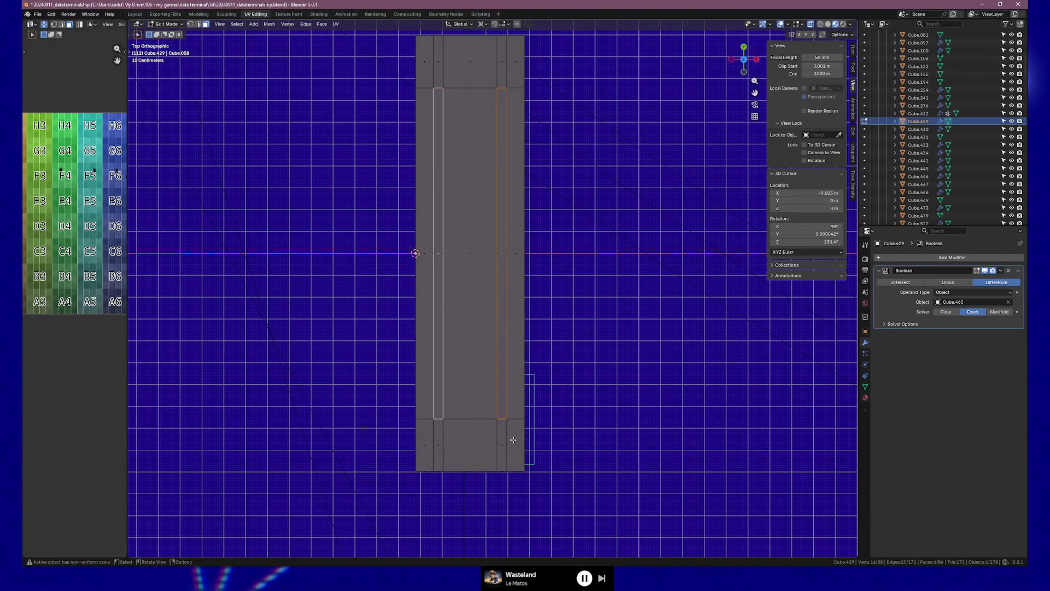
{"action": "middle_click_drag", "start_coordinate": [567, 396], "coordinate": [563, 412], "text": "shift"}
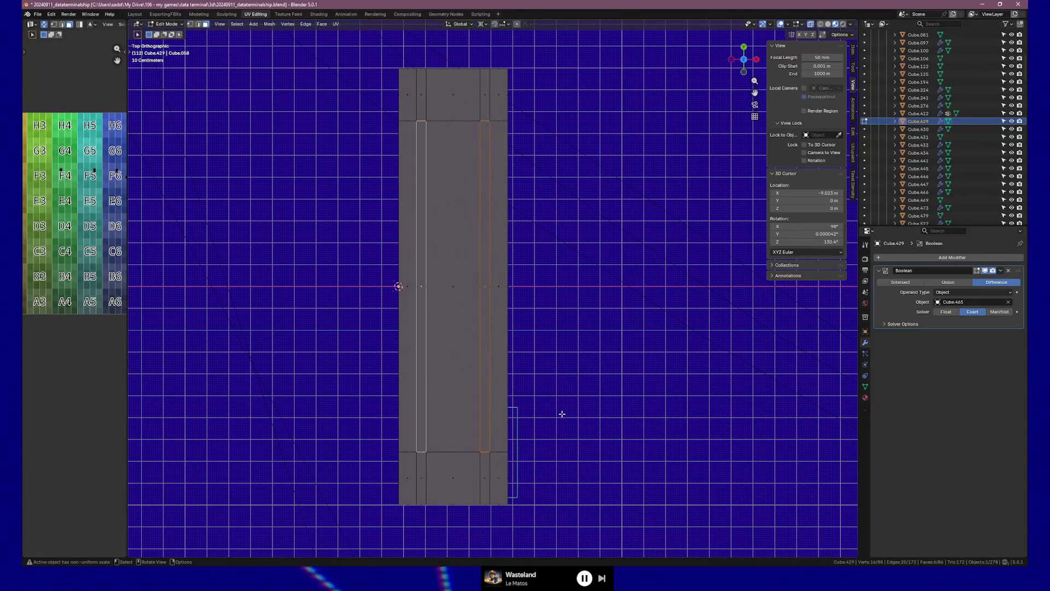
{"action": "middle_click_drag", "start_coordinate": [568, 398], "coordinate": [495, 310]}
{"action": "key", "text": "Tab"}
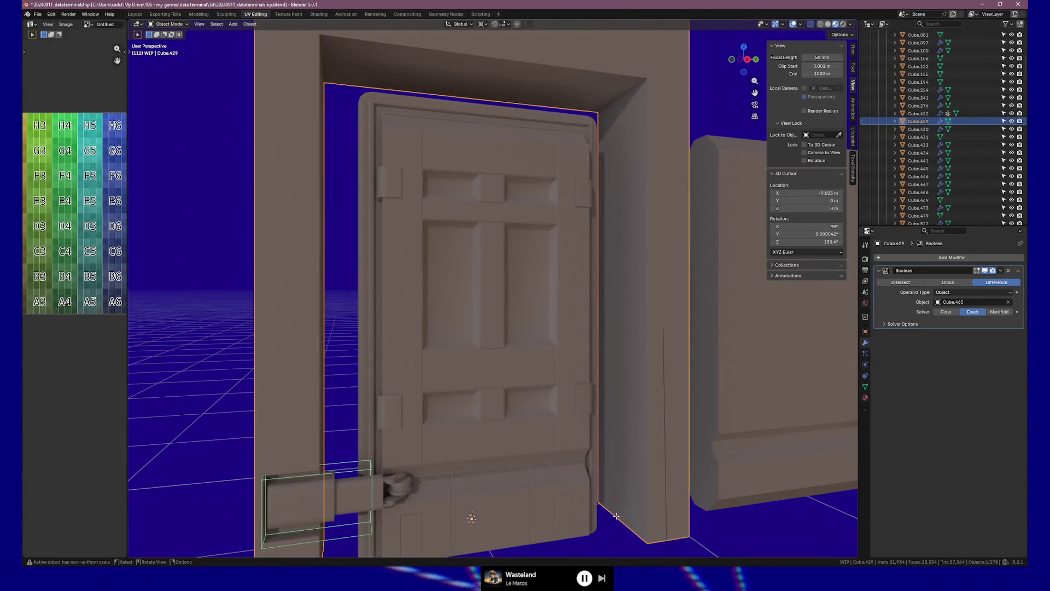
Select the frame's two bottom faces and snap the 3D cursor to them.
{"action": "key", "text": "Tab"}
{"action": "middle_click_drag", "start_coordinate": [617, 518], "coordinate": [670, 532]}
{"action": "left_click", "coordinate": [670, 532]}
{"action": "left_click", "coordinate": [323, 533], "text": "shift"}
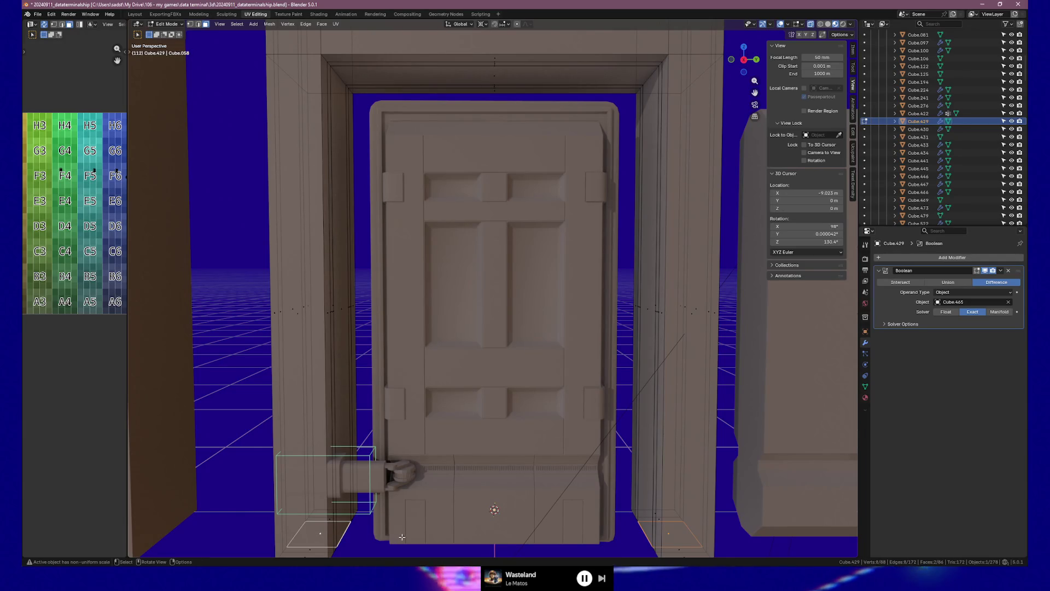
{"action": "key", "text": "shift+s"}
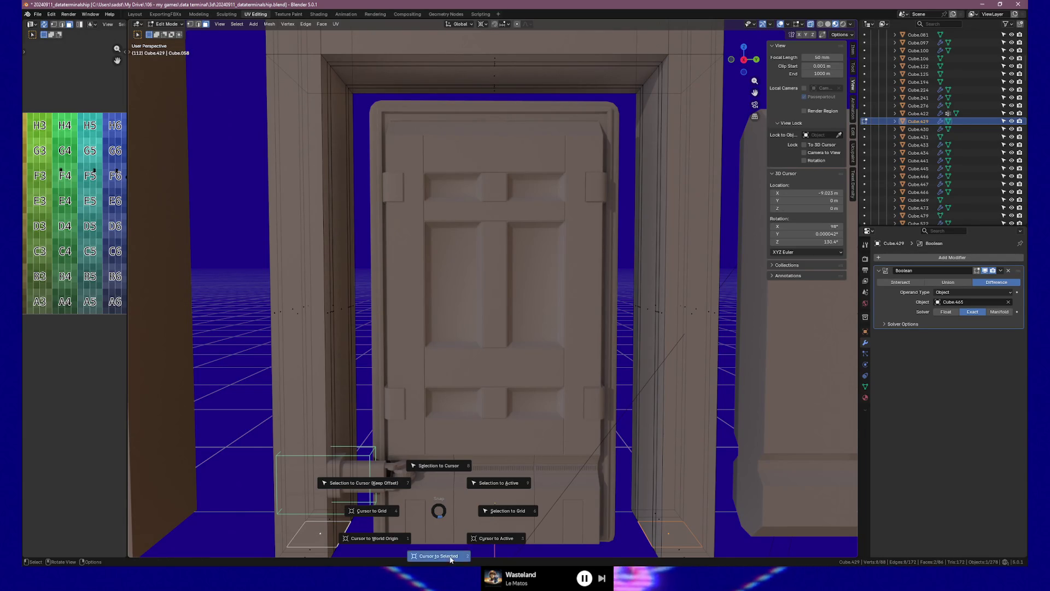
{"action": "left_click", "coordinate": [439, 556]}
Back in the frame's Edit Mode, select a thin inner face of the opening.
{"action": "key", "text": "Tab"}
{"action": "key", "text": "KP_7"}
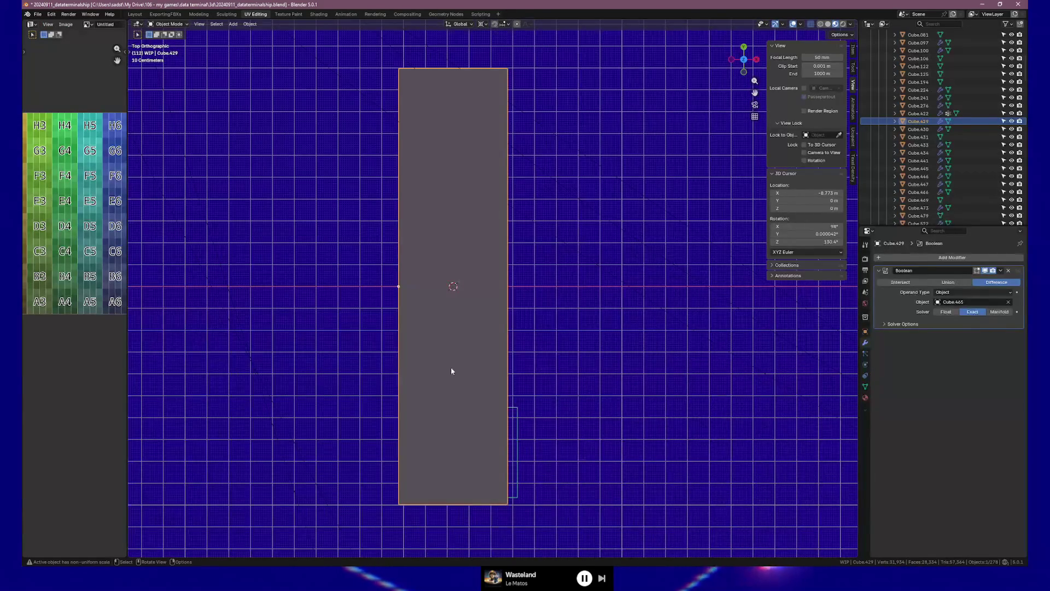
{"action": "key", "text": "Tab"}
{"action": "mouse_move", "coordinate": [447, 247]}
{"action": "middle_mouse_down"}
{"action": "mouse_move", "coordinate": [436, 307]}
{"action": "mouse_move", "coordinate": [452, 260]}
{"action": "mouse_move", "coordinate": [603, 283]}
{"action": "mouse_move", "coordinate": [563, 279]}
{"action": "middle_mouse_up"}
{"action": "left_click", "coordinate": [604, 282]}
{"action": "key", "text": "g"}
{"action": "key", "text": "Escape"}
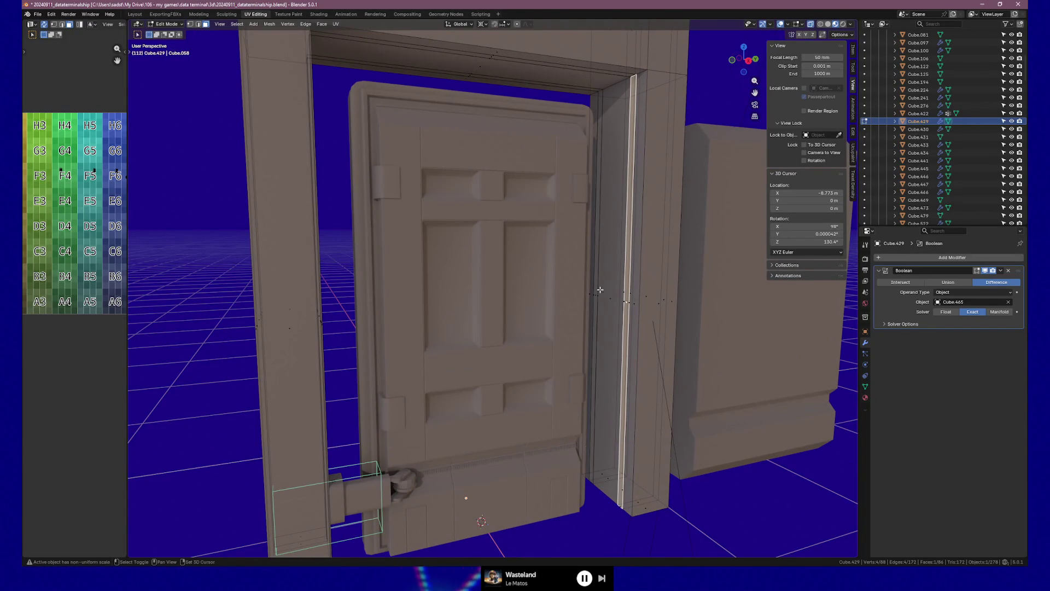
Add the opposite inner, lintel top, lintel underside and vertical frame faces to the selection.
{"action": "left_click", "coordinate": [596, 295], "text": "shift"}
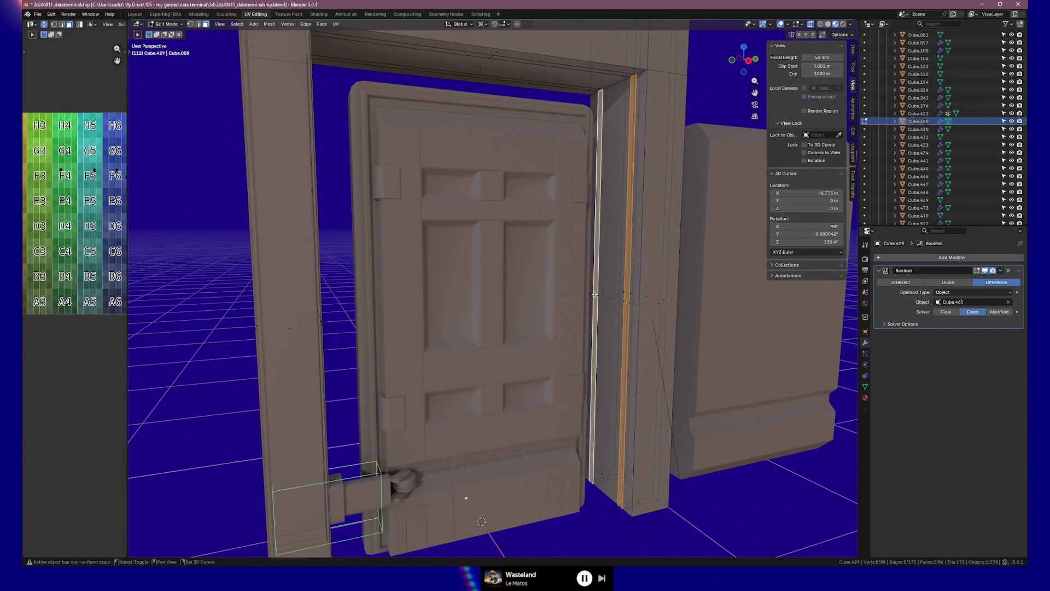
{"action": "left_click", "coordinate": [492, 57], "text": "shift"}
{"action": "left_click", "coordinate": [471, 75], "text": "shift"}
{"action": "middle_click_drag", "start_coordinate": [471, 75], "coordinate": [424, 147]}
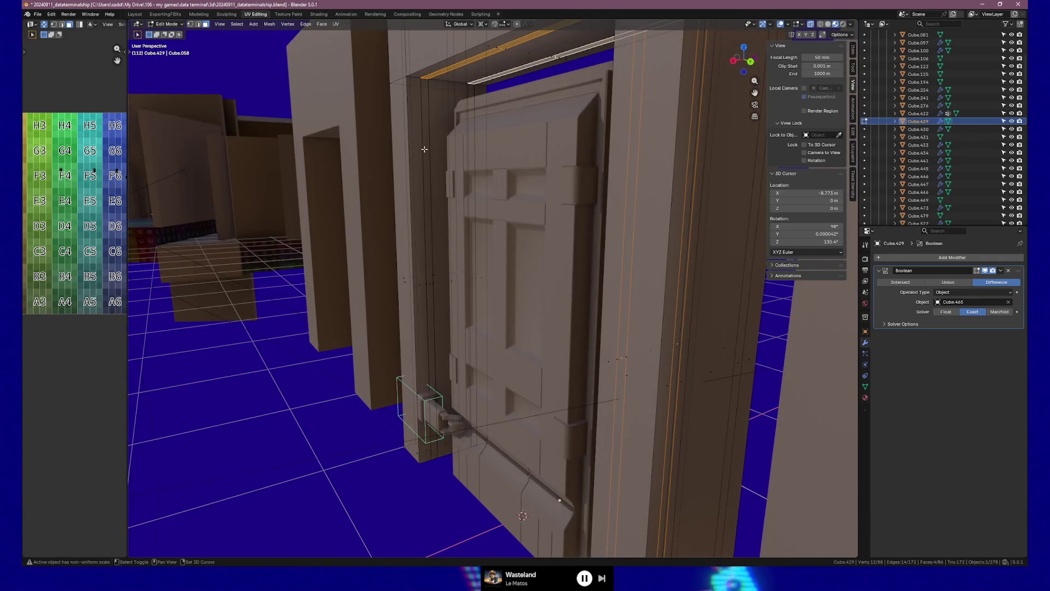
{"action": "left_click", "coordinate": [432, 277], "text": "shift"}
{"action": "mouse_move", "coordinate": [436, 277]}
{"action": "middle_mouse_down"}
{"action": "mouse_move", "coordinate": [469, 281]}
{"action": "mouse_move", "coordinate": [390, 288]}
{"action": "middle_mouse_up"}
{"action": "left_click", "coordinate": [377, 285], "text": "shift"}
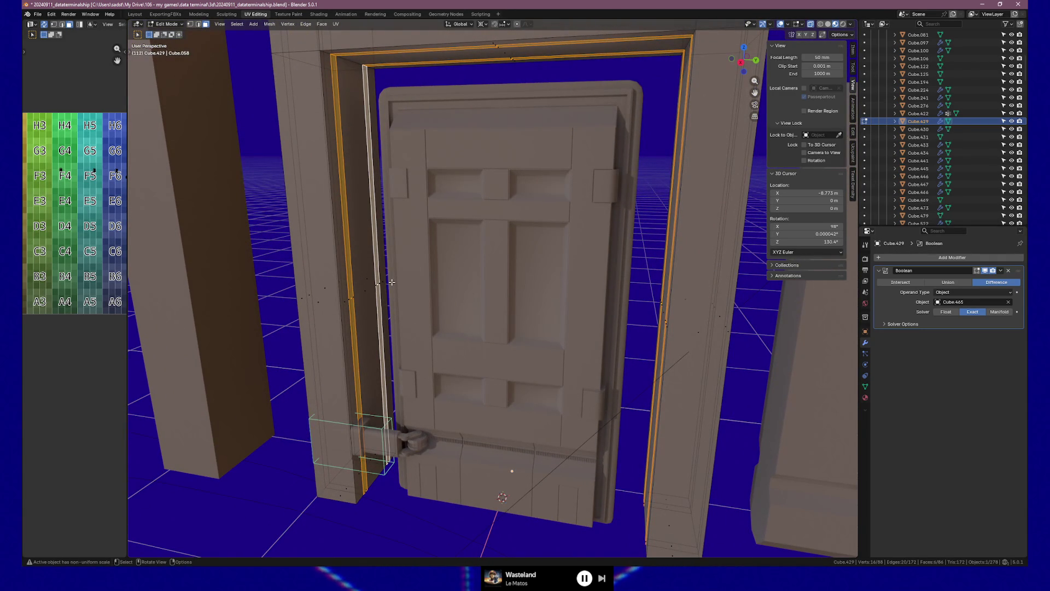
{"action": "key", "text": "KP_7"}
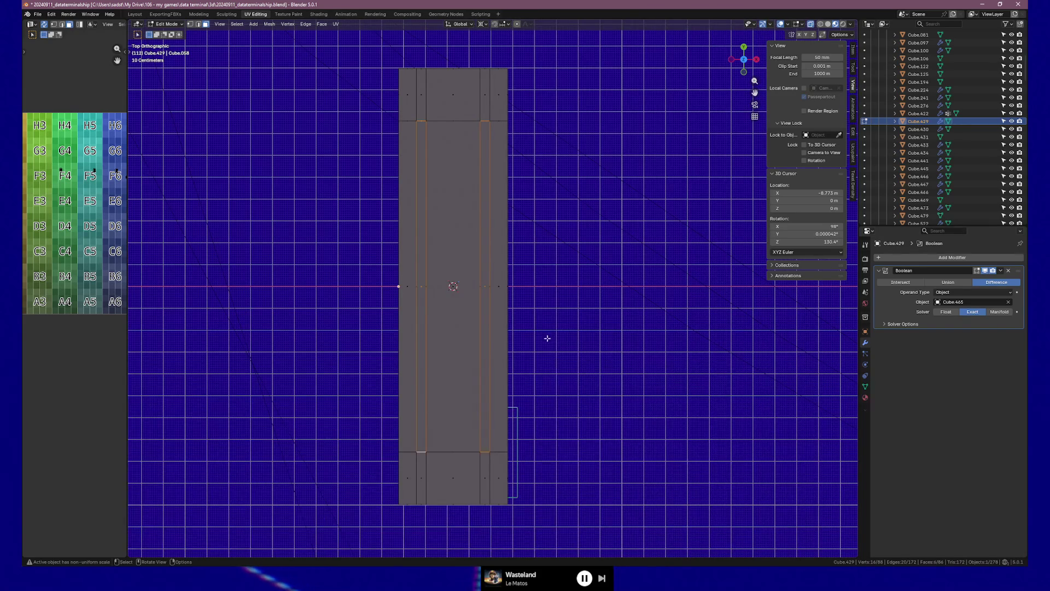
Scale the selected frame faces to 0.854 with the X size kept fixed.
{"action": "key", "text": "s"}
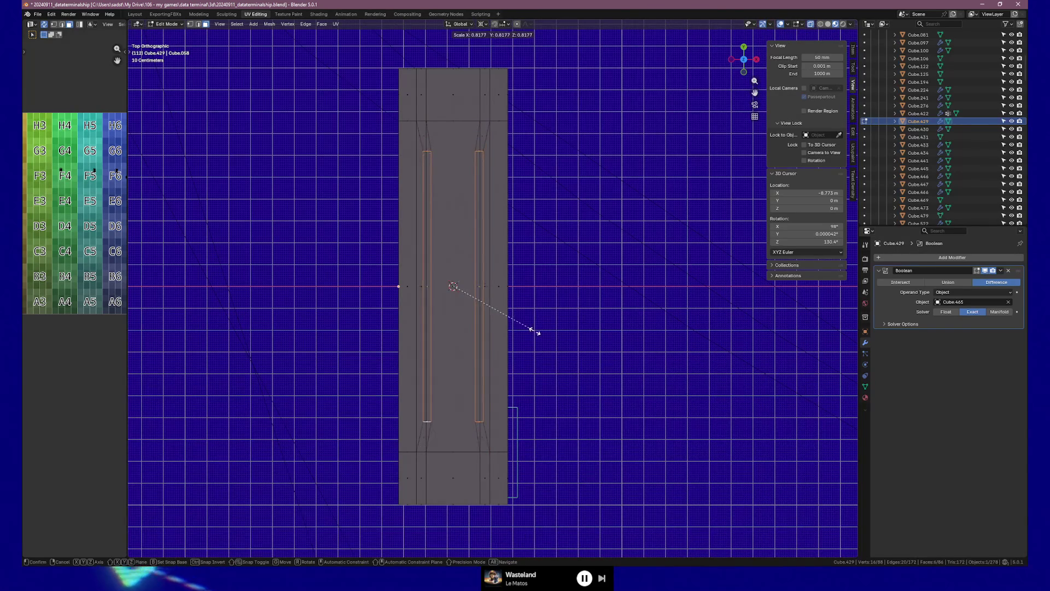
{"action": "key", "text": "Escape"}
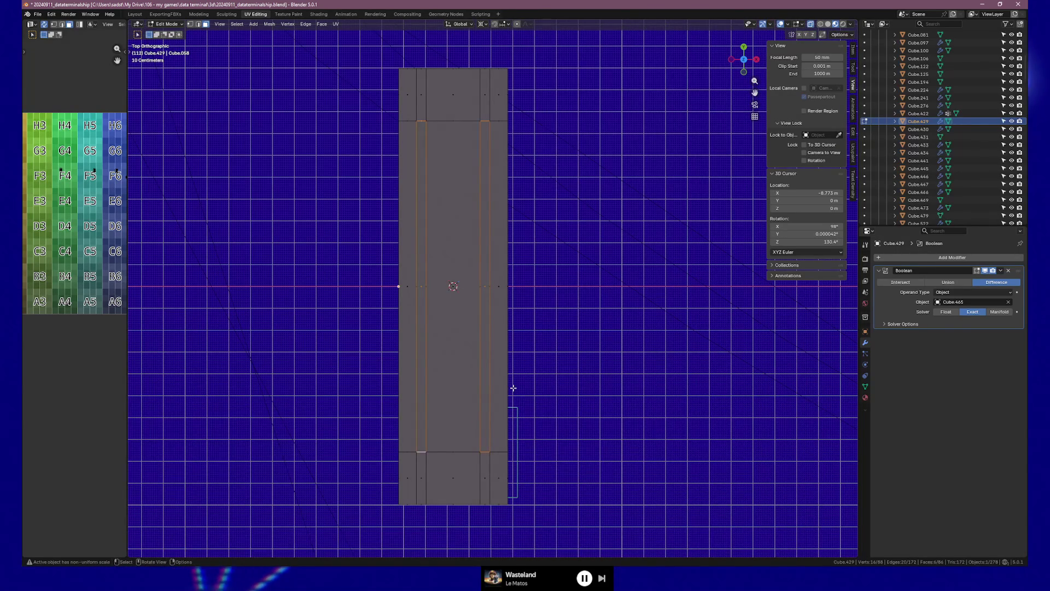
{"action": "key", "text": "s"}
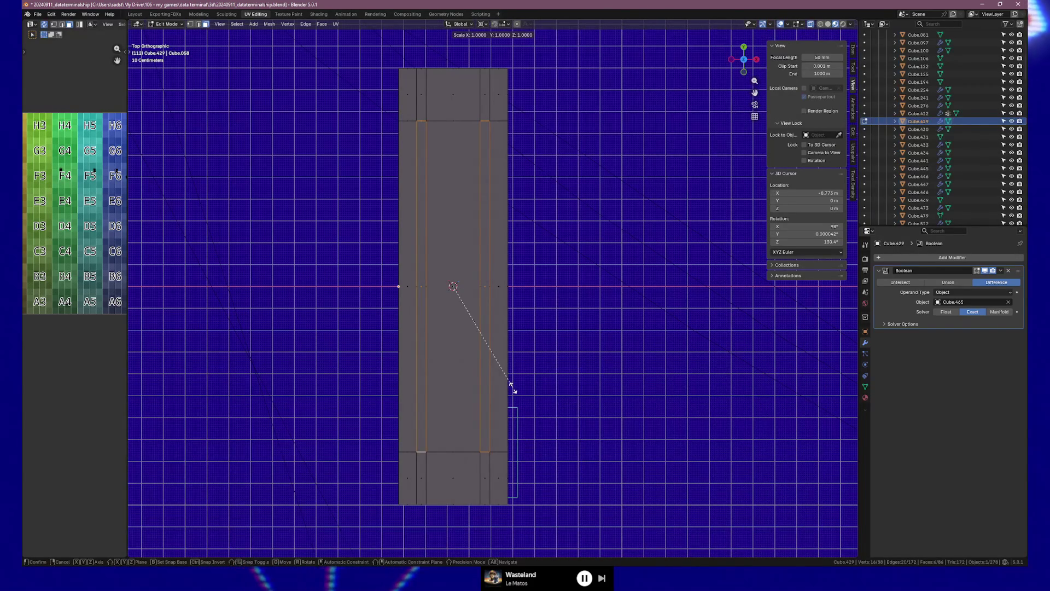
{"action": "key", "text": "shift+x"}
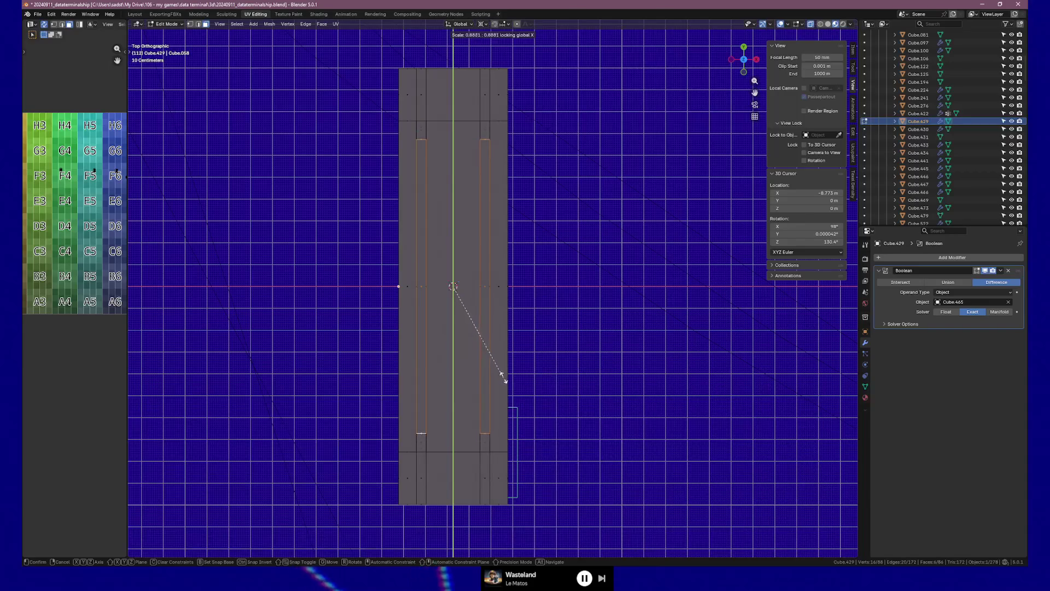
{"action": "left_click", "coordinate": [502, 375]}
Rescale the opening to 1.089 with X fixed, then to 0.822 along Y.
{"action": "key", "text": "ctrl+KP_3"}
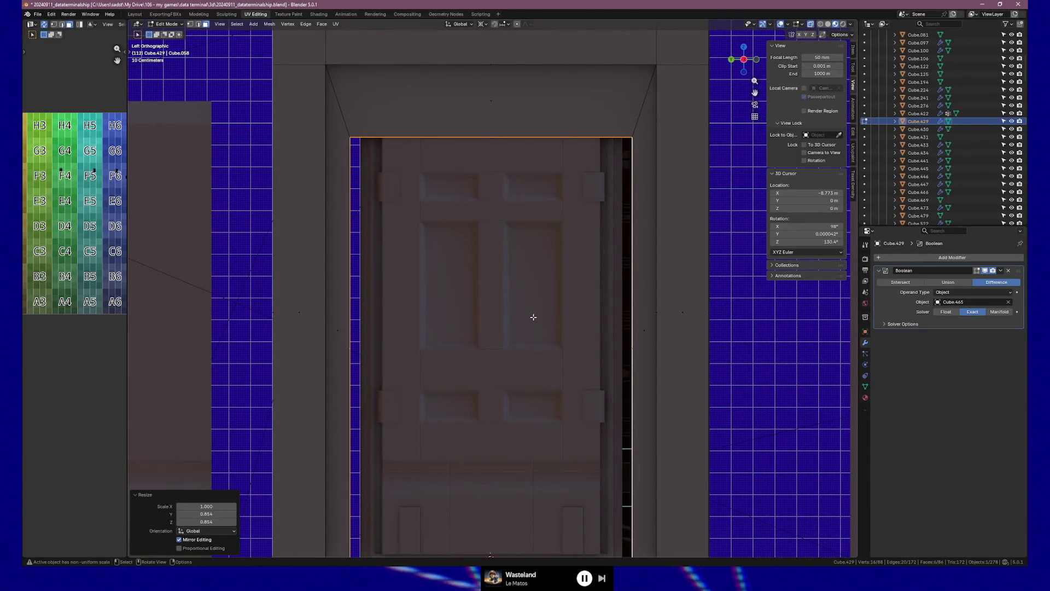
{"action": "key", "text": "s"}
{"action": "key", "text": "shift+x"}
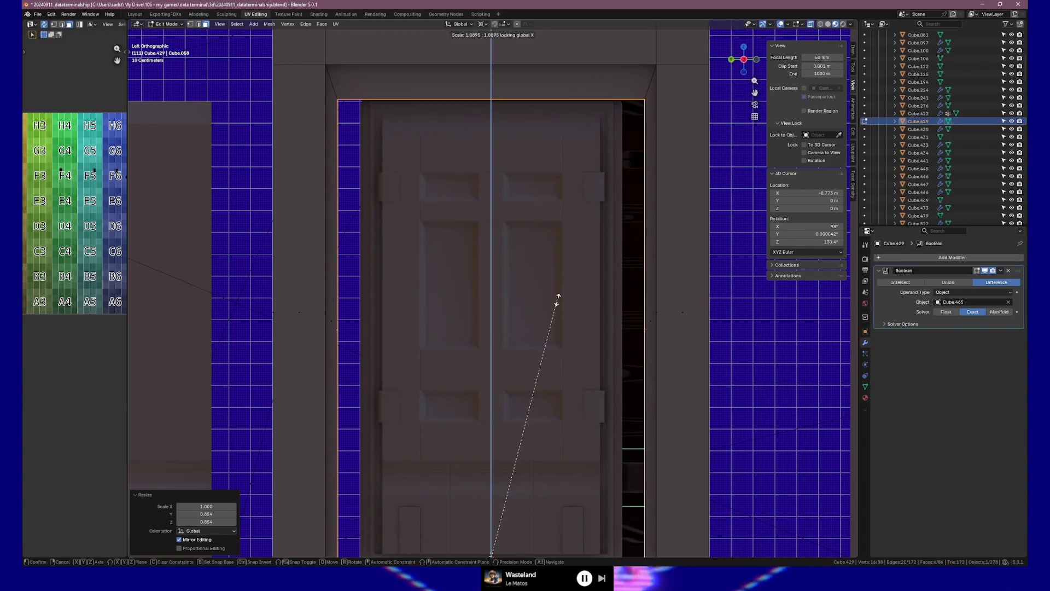
{"action": "left_click", "coordinate": [558, 299]}
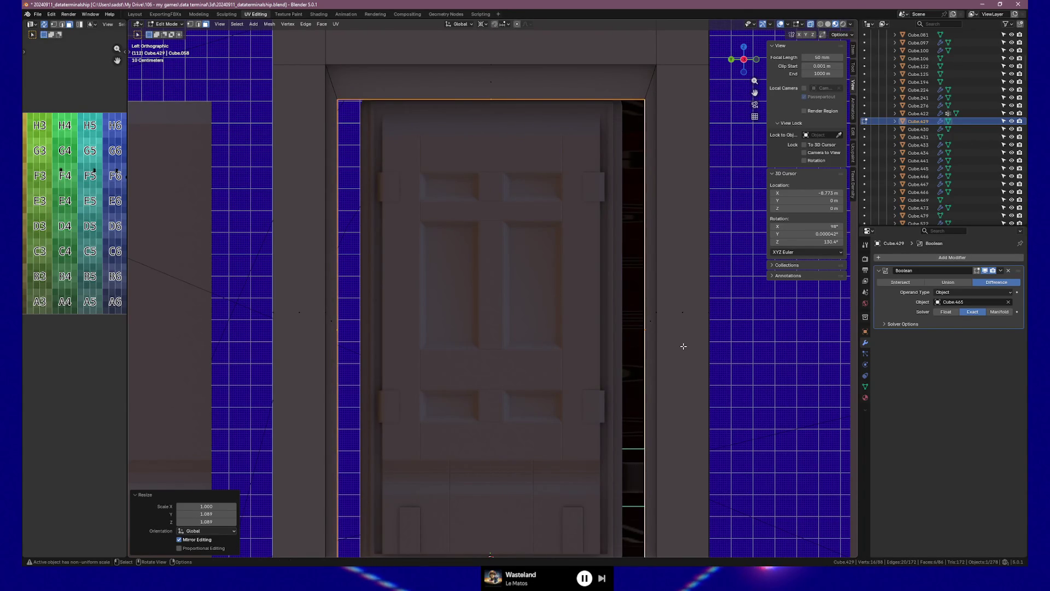
{"action": "key", "text": "s"}
{"action": "key", "text": "y"}
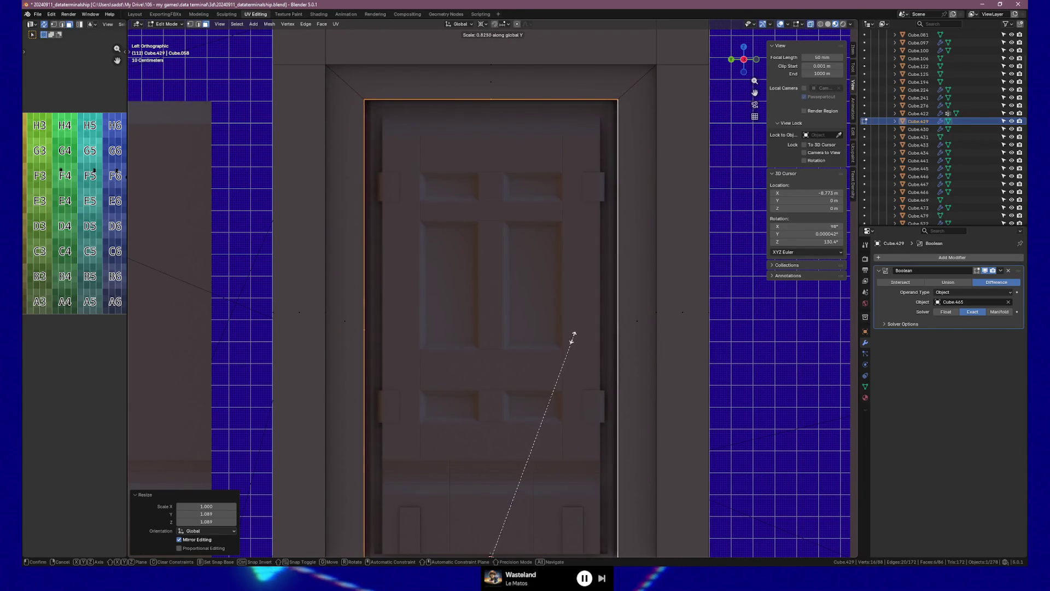
{"action": "left_click", "coordinate": [569, 336]}
{"action": "mouse_move", "coordinate": [567, 335]}
{"action": "middle_mouse_down"}
{"action": "mouse_move", "coordinate": [526, 349]}
{"action": "mouse_move", "coordinate": [712, 343]}
{"action": "mouse_move", "coordinate": [703, 347]}
{"action": "mouse_move", "coordinate": [772, 333]}
{"action": "mouse_move", "coordinate": [694, 379]}
{"action": "mouse_move", "coordinate": [649, 370]}
{"action": "mouse_move", "coordinate": [682, 365]}
{"action": "mouse_move", "coordinate": [633, 321]}
{"action": "mouse_move", "coordinate": [586, 412]}
{"action": "mouse_move", "coordinate": [611, 388]}
{"action": "mouse_move", "coordinate": [647, 379]}
{"action": "mouse_move", "coordinate": [601, 310]}
{"action": "middle_mouse_up"}
{"action": "scroll", "coordinate": [642, 382], "scroll_direction": "down", "scroll_amount": 2}
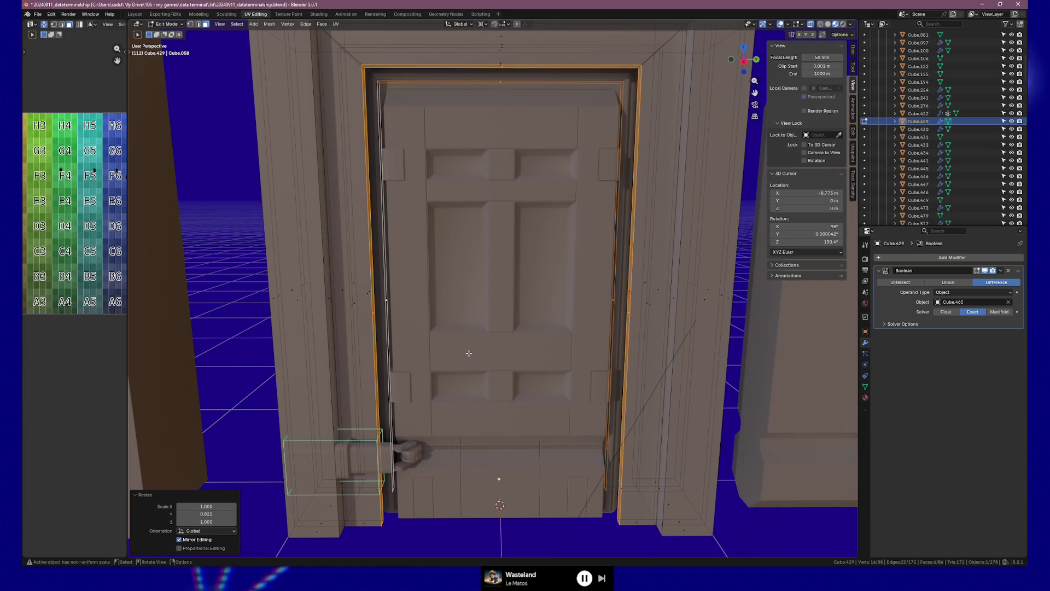
Select the door frame's vertices from a straight top-down view.
{"action": "mouse_move", "coordinate": [468, 353]}
{"action": "middle_mouse_down"}
{"action": "mouse_move", "coordinate": [520, 305]}
{"action": "mouse_move", "coordinate": [495, 314]}
{"action": "mouse_move", "coordinate": [486, 305]}
{"action": "mouse_move", "coordinate": [558, 309]}
{"action": "mouse_move", "coordinate": [476, 286]}
{"action": "mouse_move", "coordinate": [538, 281]}
{"action": "middle_mouse_up"}
{"action": "key", "text": "a"}
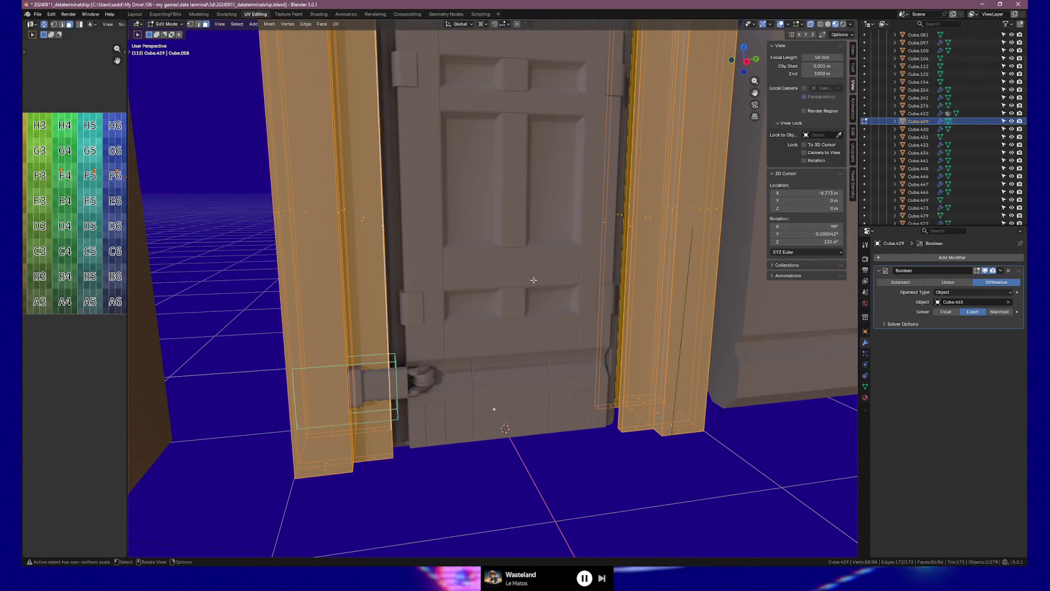
{"action": "middle_click_drag", "start_coordinate": [543, 282], "coordinate": [521, 281]}
{"action": "scroll", "coordinate": [521, 280], "scroll_direction": "down", "scroll_amount": 5}
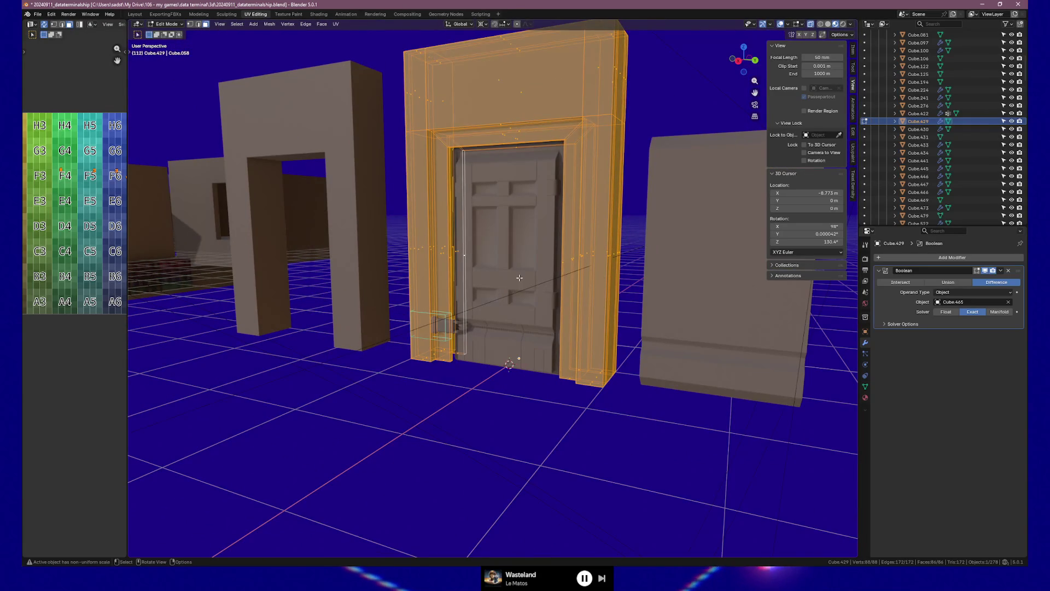
{"action": "key", "text": "KP_7"}
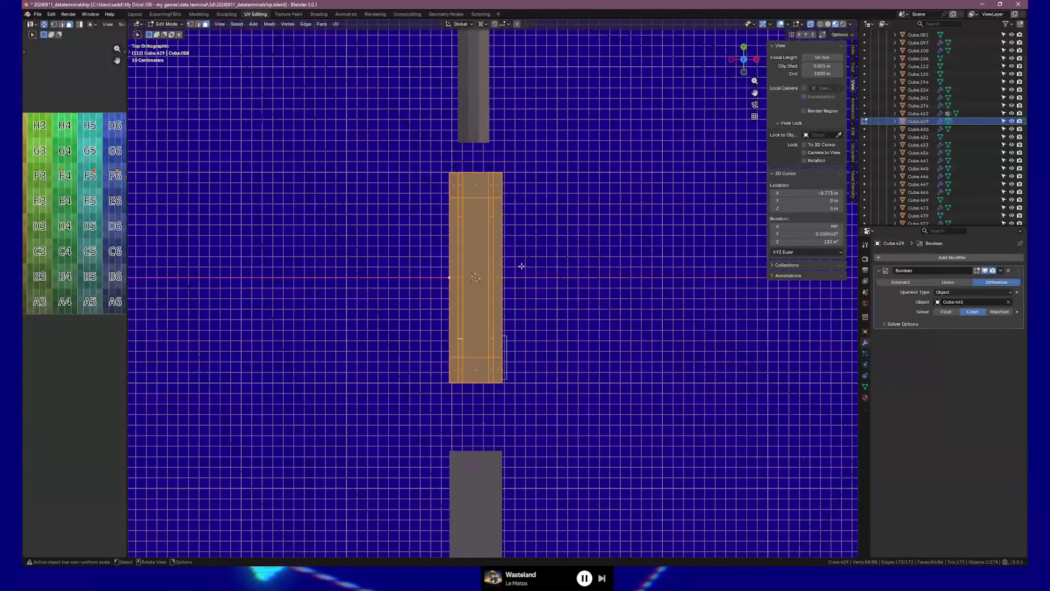
{"action": "mouse_move", "coordinate": [498, 163]}
{"action": "left_mouse_down"}
{"action": "mouse_move", "coordinate": [549, 297]}
{"action": "mouse_move", "coordinate": [559, 413]}
{"action": "left_mouse_up"}
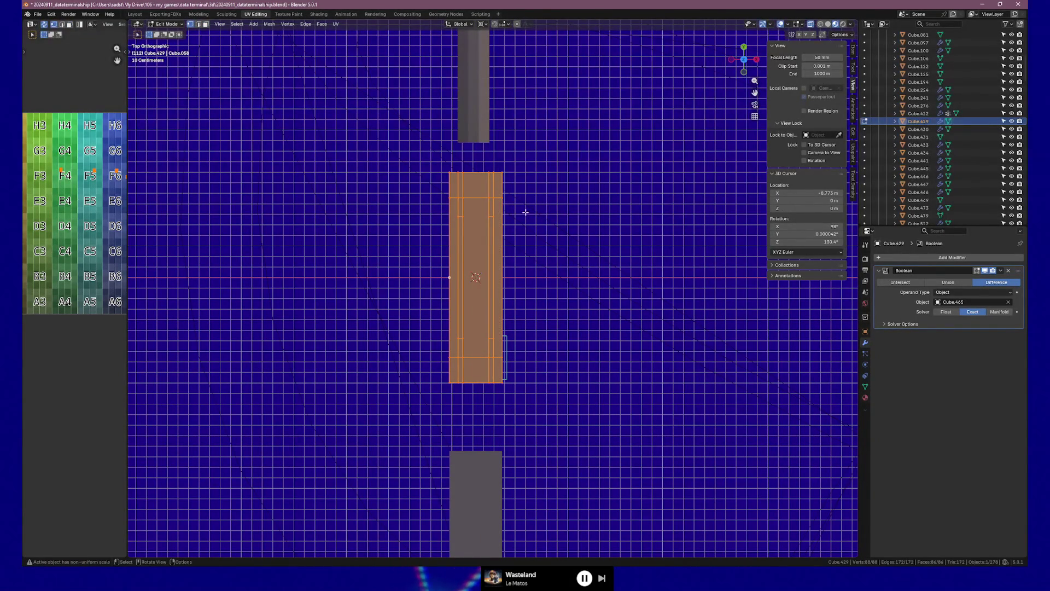
{"action": "left_click_drag", "start_coordinate": [455, 162], "coordinate": [520, 387]}
{"action": "mouse_move", "coordinate": [605, 363]}
{"action": "middle_mouse_down"}
{"action": "mouse_move", "coordinate": [557, 321]}
{"action": "mouse_move", "coordinate": [565, 329]}
{"action": "mouse_move", "coordinate": [549, 352]}
{"action": "mouse_move", "coordinate": [562, 360]}
{"action": "middle_mouse_up"}
{"action": "scroll", "coordinate": [548, 334], "scroll_direction": "up", "scroll_amount": 4}
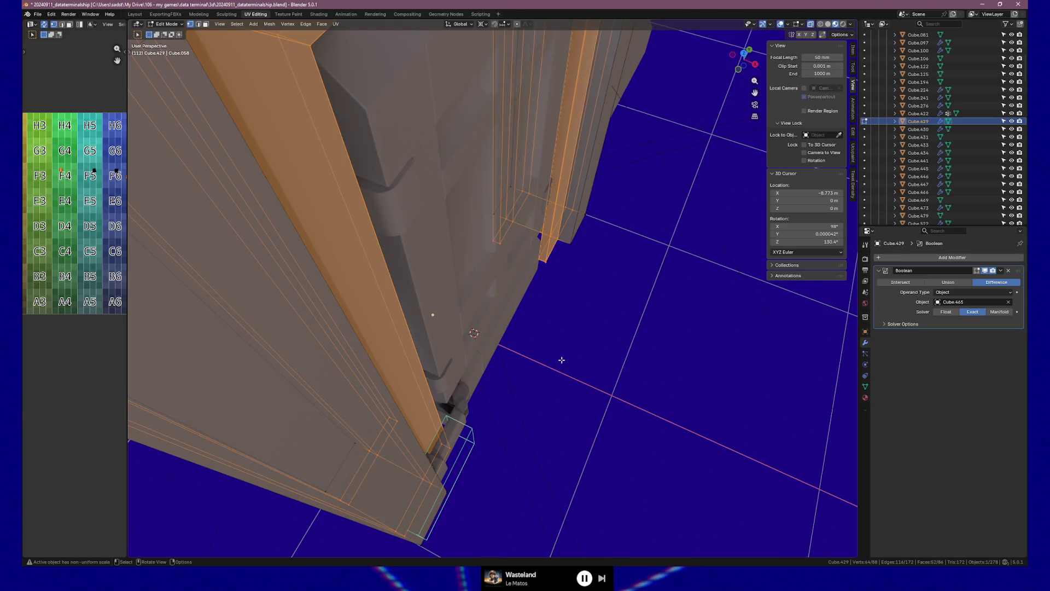
{"action": "key", "text": "KP_7"}
In wireframe, scale the selection to 1.228 along X, then return to Object Mode.
{"action": "left_click", "coordinate": [821, 24]}
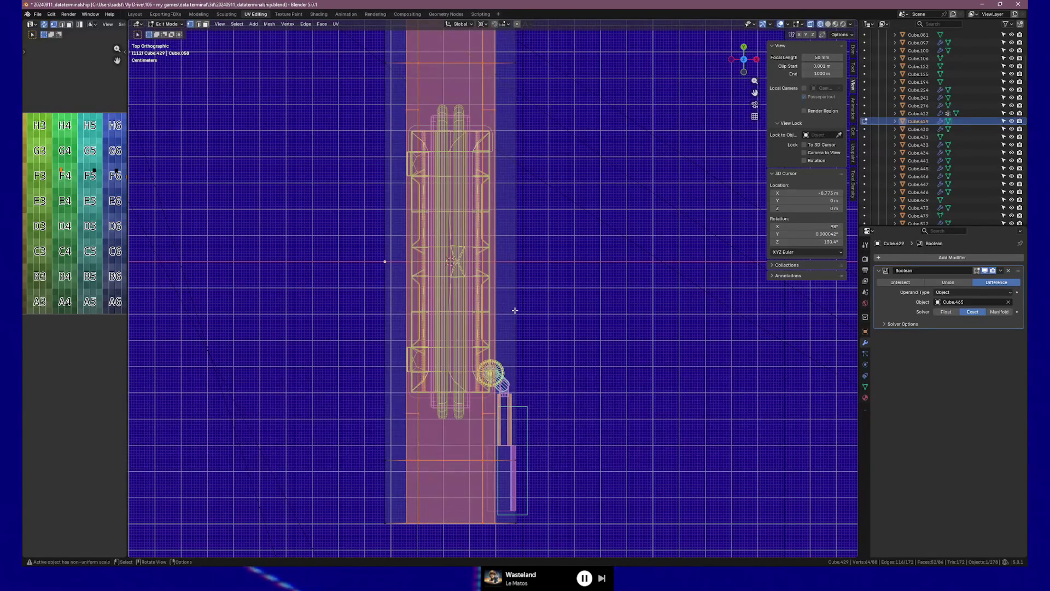
{"action": "key", "text": "s"}
{"action": "key", "text": "x"}
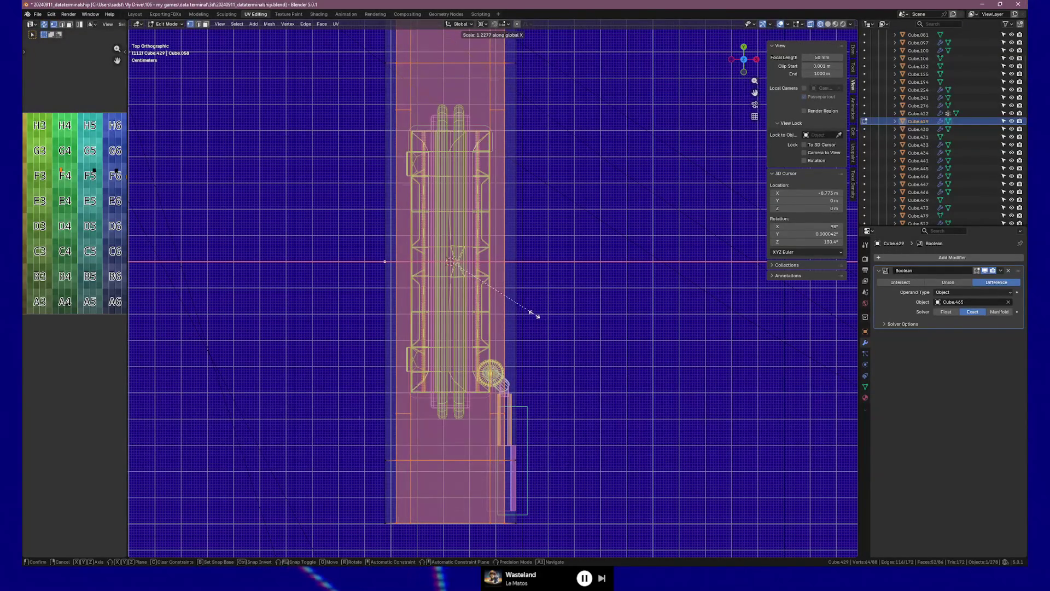
{"action": "left_click", "coordinate": [535, 315]}
{"action": "mouse_move", "coordinate": [638, 339]}
{"action": "middle_mouse_down"}
{"action": "mouse_move", "coordinate": [629, 383]}
{"action": "mouse_move", "coordinate": [596, 438]}
{"action": "mouse_move", "coordinate": [835, 26]}
{"action": "middle_mouse_up"}
{"action": "key", "text": "Tab"}
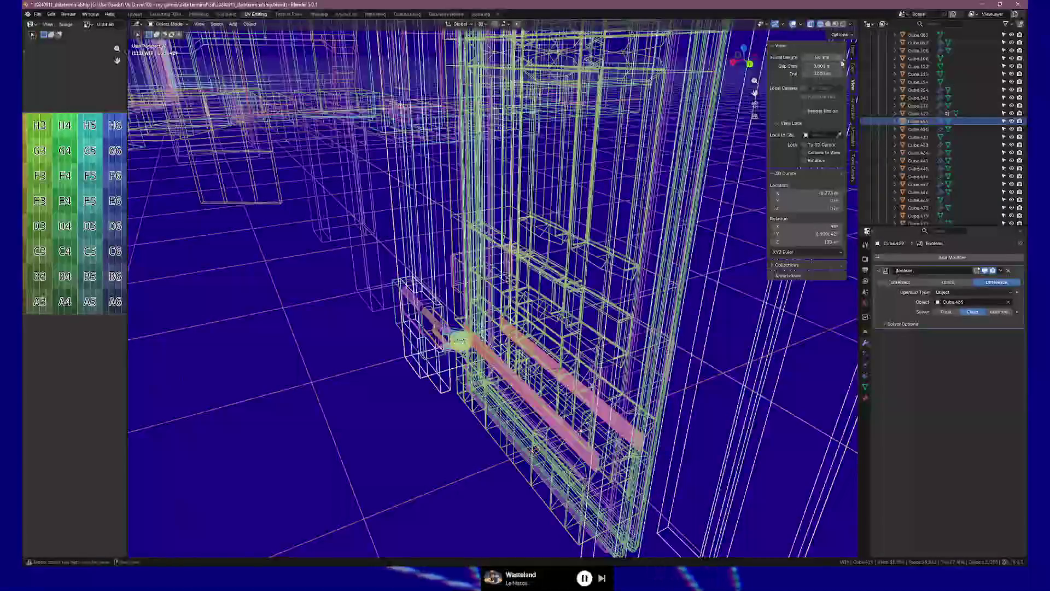
Switch back to Solid shading and look closely around the hinge.
{"action": "left_click", "coordinate": [836, 24]}
{"action": "scroll", "coordinate": [402, 286], "scroll_direction": "up", "scroll_amount": 8}
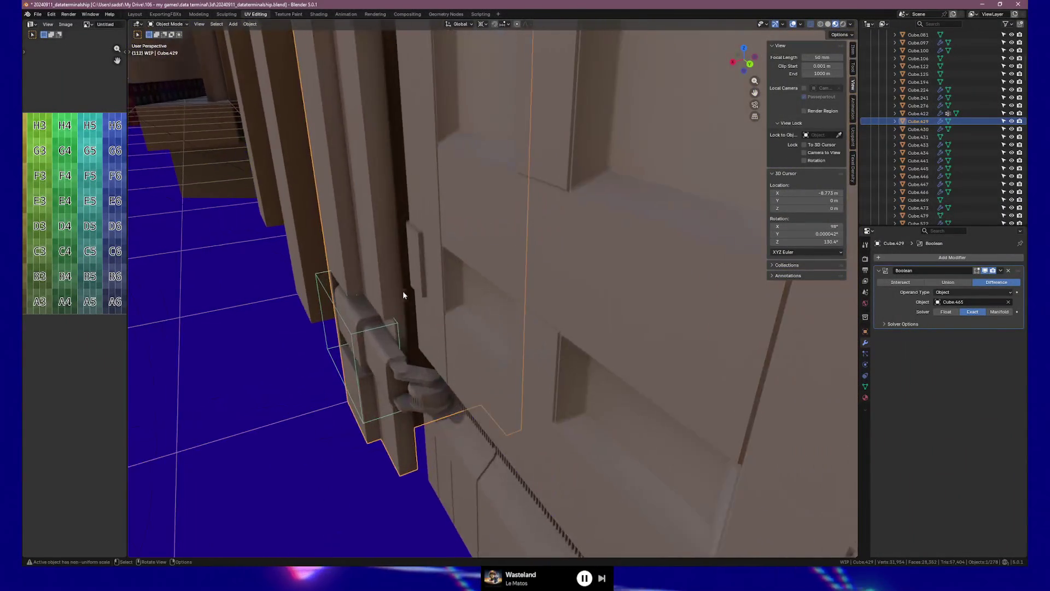
{"action": "middle_click_drag", "start_coordinate": [307, 384], "coordinate": [370, 386], "text": "shift"}
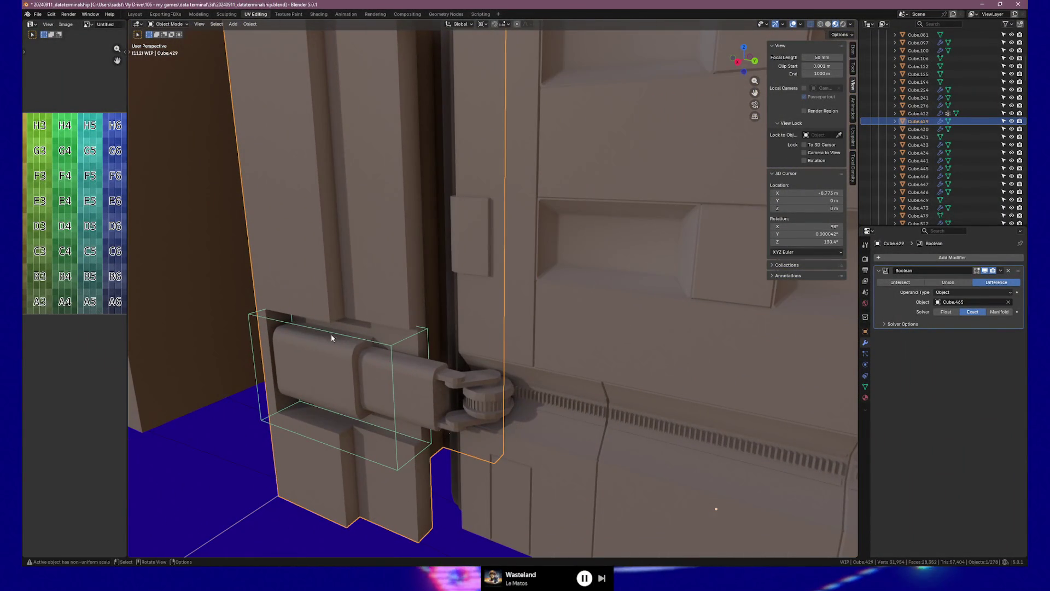
{"action": "middle_click_drag", "start_coordinate": [358, 411], "coordinate": [441, 398]}
{"action": "mouse_move", "coordinate": [474, 398]}
{"action": "middle_mouse_down"}
{"action": "mouse_move", "coordinate": [490, 408]}
{"action": "mouse_move", "coordinate": [462, 382]}
{"action": "mouse_move", "coordinate": [368, 387]}
{"action": "mouse_move", "coordinate": [389, 352]}
{"action": "mouse_move", "coordinate": [424, 327]}
{"action": "mouse_move", "coordinate": [456, 337]}
{"action": "mouse_move", "coordinate": [536, 321]}
{"action": "mouse_move", "coordinate": [511, 363]}
{"action": "mouse_move", "coordinate": [552, 359]}
{"action": "mouse_move", "coordinate": [516, 366]}
{"action": "mouse_move", "coordinate": [539, 377]}
{"action": "middle_mouse_up"}
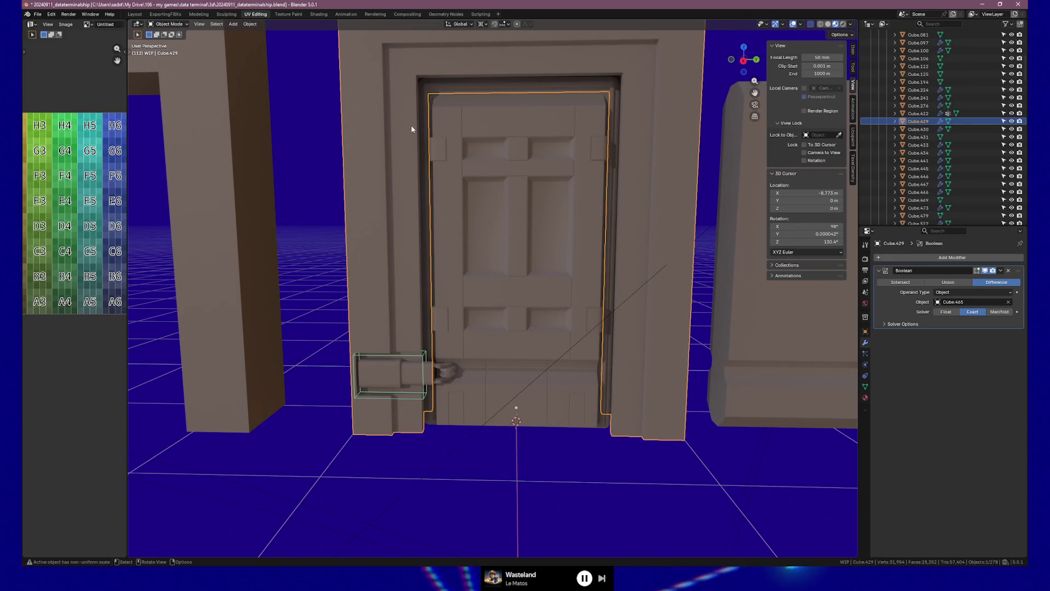
Select the door frame Cube.429 and enter Edit Mode.
{"action": "mouse_move", "coordinate": [435, 150]}
{"action": "middle_mouse_down"}
{"action": "mouse_move", "coordinate": [410, 149]}
{"action": "mouse_move", "coordinate": [448, 148]}
{"action": "mouse_move", "coordinate": [423, 133]}
{"action": "middle_mouse_up"}
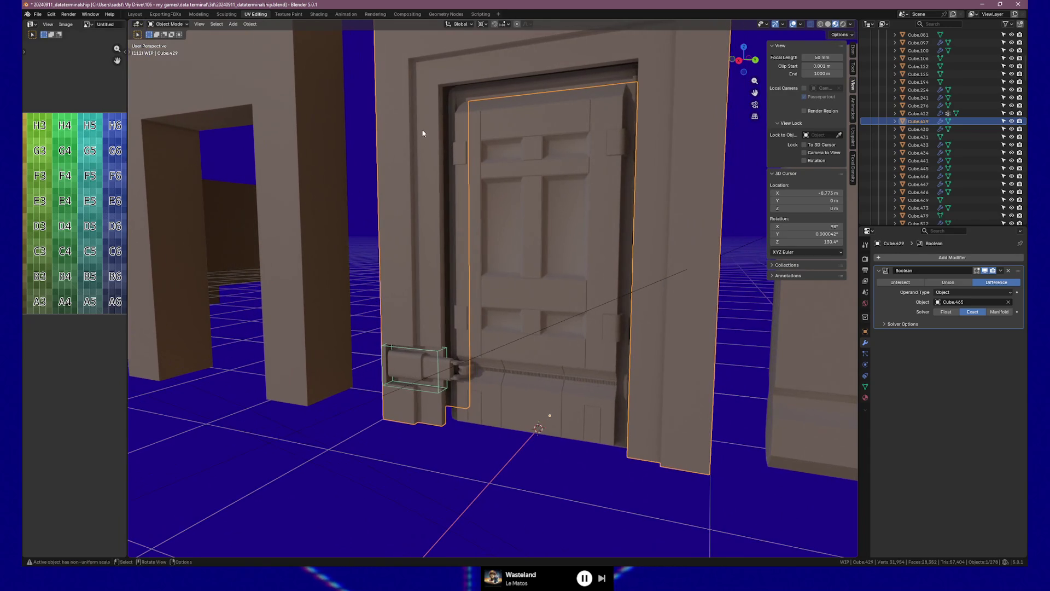
{"action": "left_click", "coordinate": [434, 101]}
{"action": "key", "text": "Tab"}
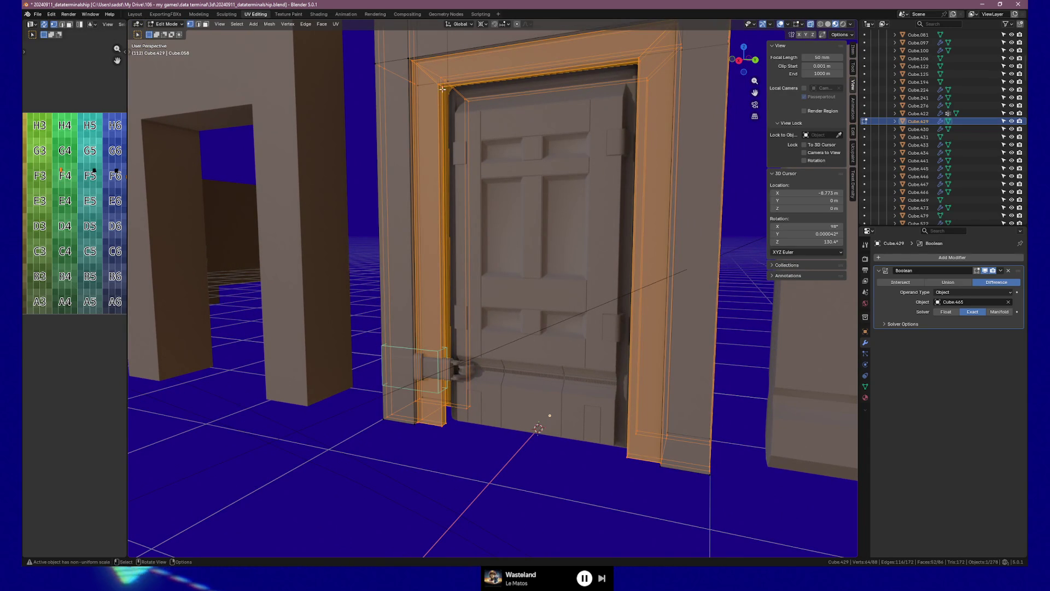
Exit Edit Mode and select the thin trim strip object Cube around the door.
{"action": "key", "text": "Tab"}
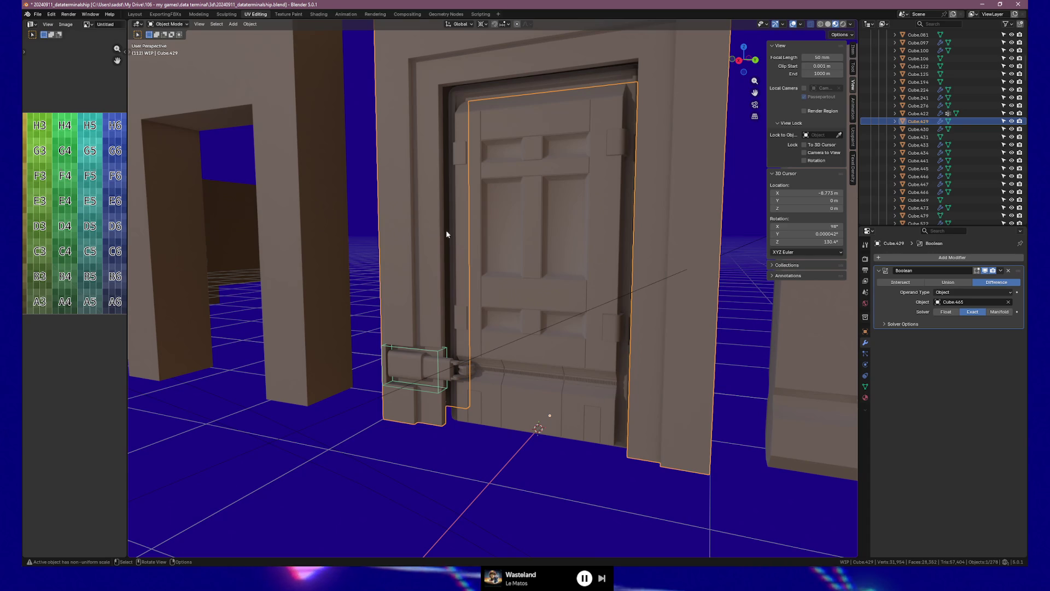
{"action": "middle_click_drag", "start_coordinate": [418, 225], "coordinate": [444, 224]}
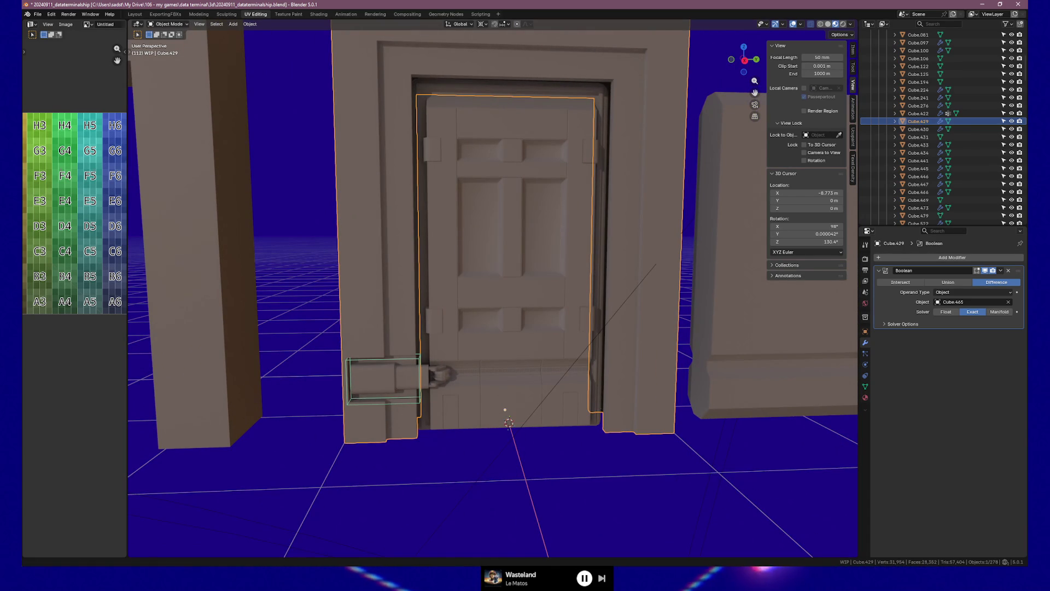
{"action": "mouse_move", "coordinate": [507, 371]}
{"action": "middle_mouse_down"}
{"action": "mouse_move", "coordinate": [532, 330]}
{"action": "mouse_move", "coordinate": [510, 329]}
{"action": "mouse_move", "coordinate": [533, 347]}
{"action": "mouse_move", "coordinate": [572, 345]}
{"action": "mouse_move", "coordinate": [541, 347]}
{"action": "mouse_move", "coordinate": [575, 331]}
{"action": "middle_mouse_up"}
{"action": "scroll", "coordinate": [613, 312], "scroll_direction": "up", "scroll_amount": 3}
{"action": "mouse_move", "coordinate": [650, 296]}
{"action": "middle_mouse_down"}
{"action": "mouse_move", "coordinate": [589, 345]}
{"action": "mouse_move", "coordinate": [596, 328]}
{"action": "middle_mouse_up"}
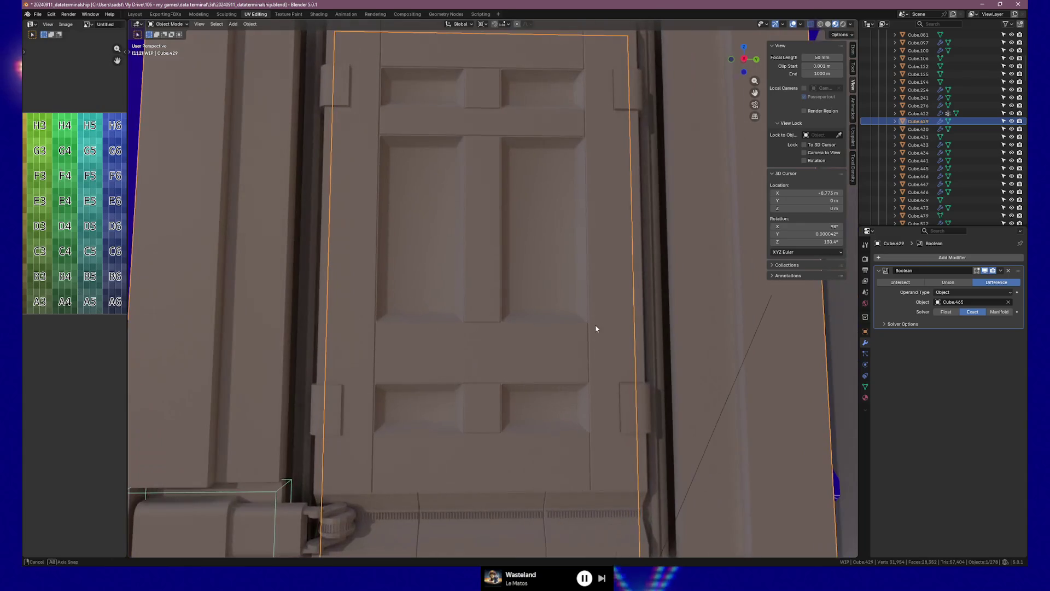
{"action": "left_click", "coordinate": [658, 308]}
{"action": "scroll", "coordinate": [632, 268], "scroll_direction": "down", "scroll_amount": 3}
{"action": "mouse_move", "coordinate": [632, 268]}
{"action": "middle_mouse_down"}
{"action": "mouse_move", "coordinate": [549, 293]}
{"action": "mouse_move", "coordinate": [587, 298]}
{"action": "mouse_move", "coordinate": [559, 387]}
{"action": "mouse_move", "coordinate": [569, 389]}
{"action": "mouse_move", "coordinate": [559, 378]}
{"action": "middle_mouse_up"}
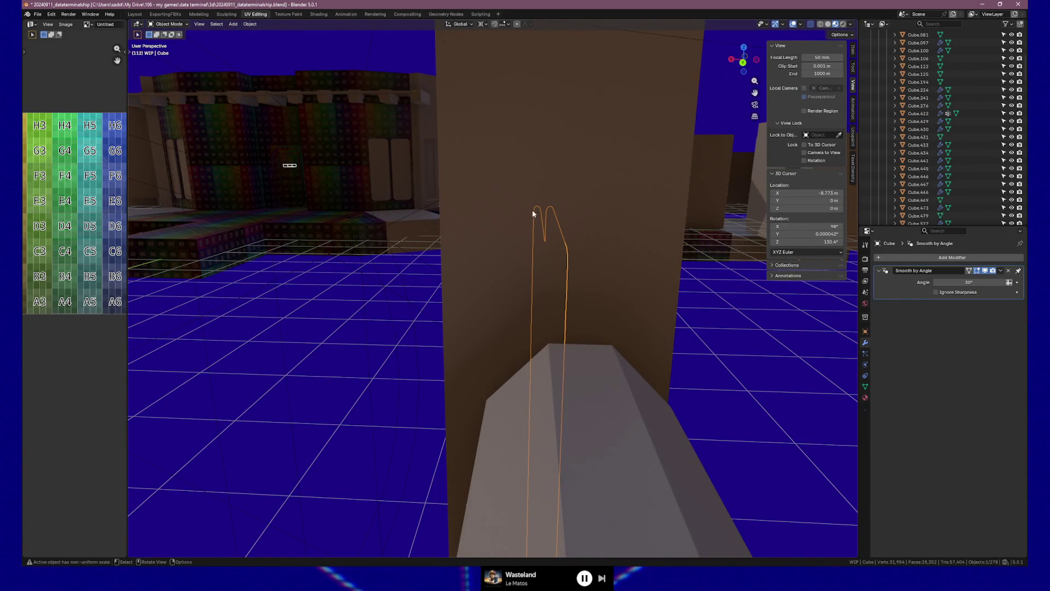
Check the trim strip along the doorway from several angles, then select the door Cube.422.
{"action": "mouse_move", "coordinate": [510, 267]}
{"action": "middle_mouse_down"}
{"action": "mouse_move", "coordinate": [563, 263]}
{"action": "mouse_move", "coordinate": [573, 247]}
{"action": "mouse_move", "coordinate": [539, 245]}
{"action": "middle_mouse_up"}
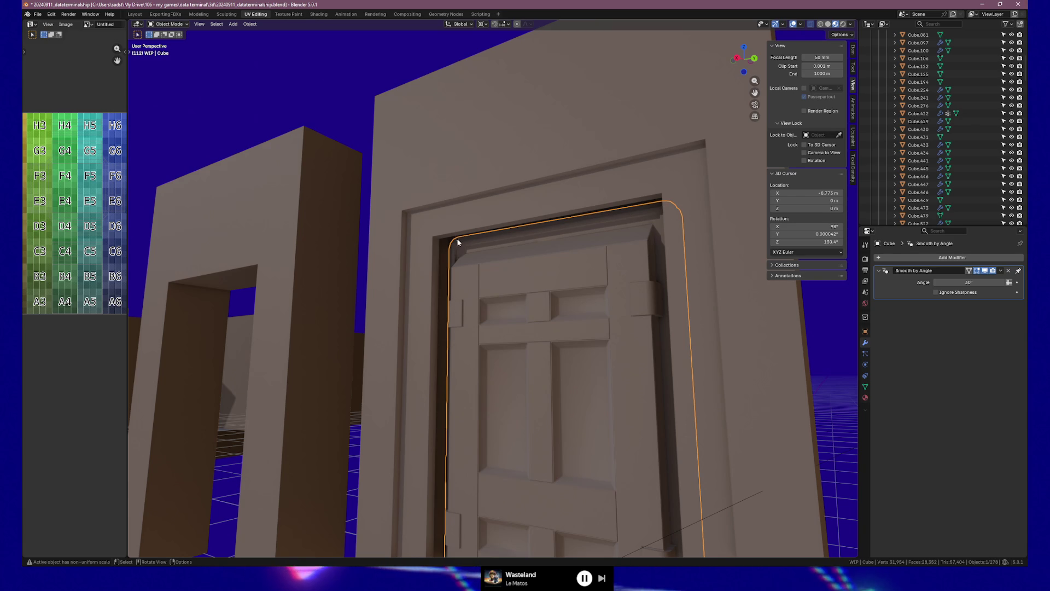
{"action": "mouse_move", "coordinate": [458, 246]}
{"action": "middle_mouse_down"}
{"action": "mouse_move", "coordinate": [522, 262]}
{"action": "mouse_move", "coordinate": [492, 258]}
{"action": "middle_mouse_up"}
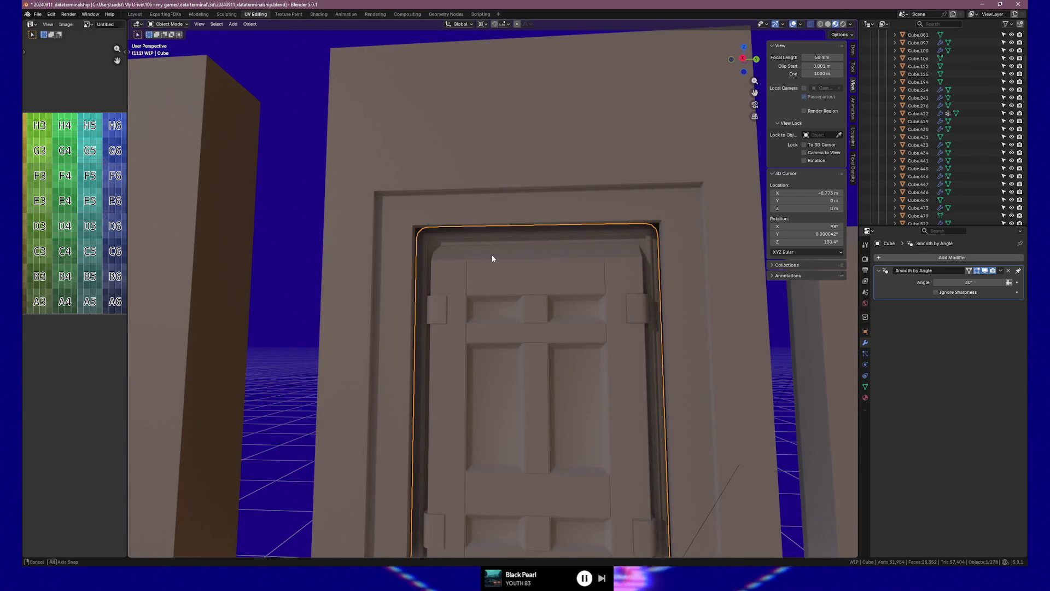
{"action": "mouse_move", "coordinate": [480, 285]}
{"action": "middle_mouse_down"}
{"action": "mouse_move", "coordinate": [455, 307]}
{"action": "mouse_move", "coordinate": [506, 289]}
{"action": "mouse_move", "coordinate": [509, 277]}
{"action": "mouse_move", "coordinate": [455, 278]}
{"action": "mouse_move", "coordinate": [418, 297]}
{"action": "mouse_move", "coordinate": [586, 256]}
{"action": "mouse_move", "coordinate": [572, 289]}
{"action": "mouse_move", "coordinate": [511, 295]}
{"action": "mouse_move", "coordinate": [610, 286]}
{"action": "mouse_move", "coordinate": [604, 312]}
{"action": "middle_mouse_up"}
{"action": "left_click", "coordinate": [586, 257]}
{"action": "scroll", "coordinate": [553, 338], "scroll_direction": "down", "scroll_amount": 3}
{"action": "mouse_move", "coordinate": [553, 338]}
{"action": "middle_mouse_down"}
{"action": "mouse_move", "coordinate": [568, 343]}
{"action": "mouse_move", "coordinate": [550, 358]}
{"action": "middle_mouse_up"}
In Edit Mode top view, box-select the left column of the door's vertices.
{"action": "key", "text": "Tab"}
{"action": "key", "text": "a"}
{"action": "key", "text": "KP_7"}
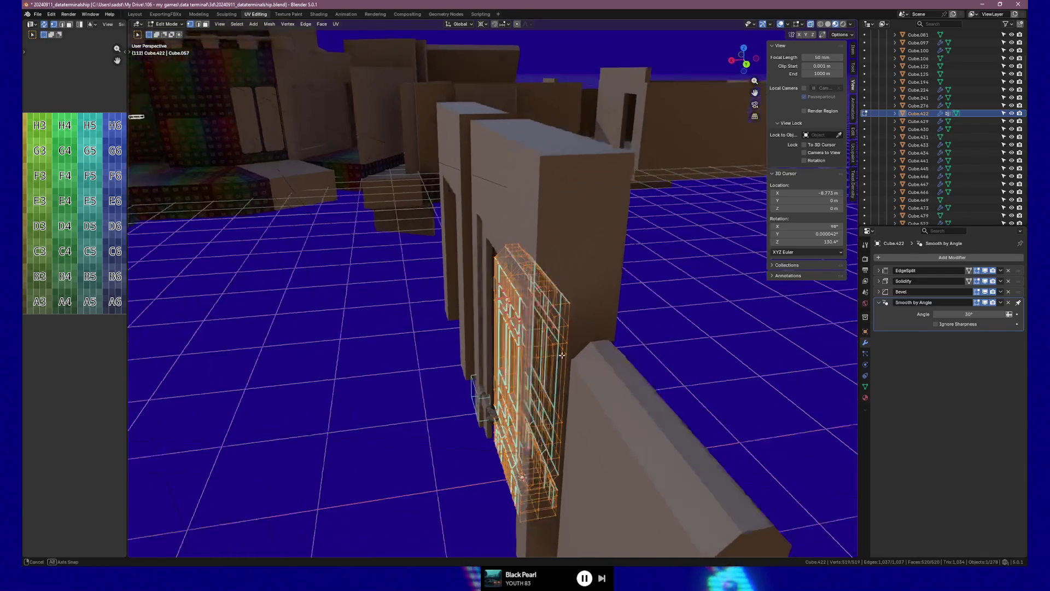
{"action": "key", "text": "KP_2"}
{"action": "key", "text": "KP_7"}
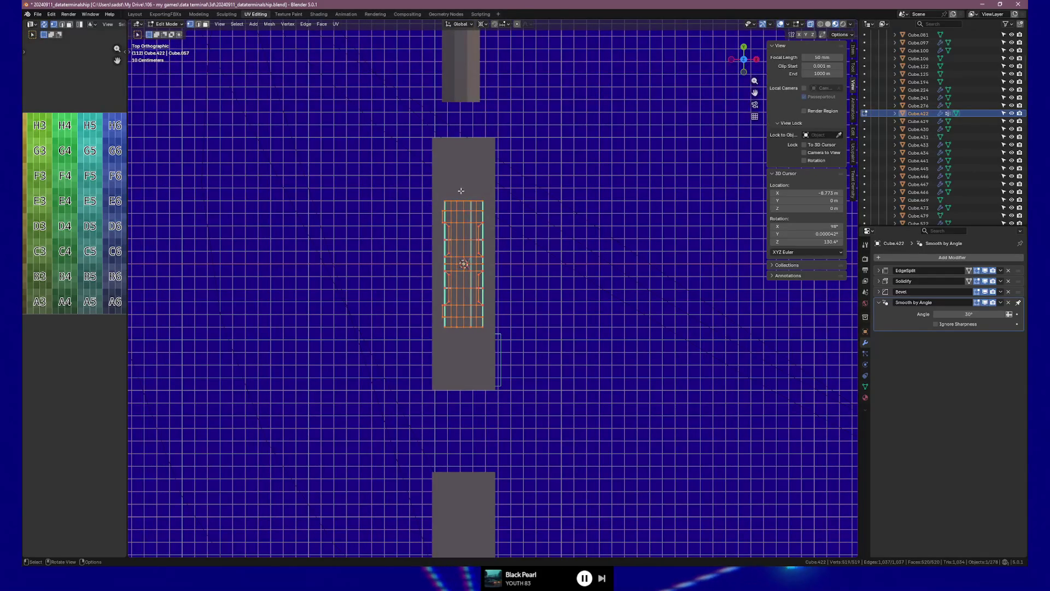
{"action": "left_click", "coordinate": [437, 191]}
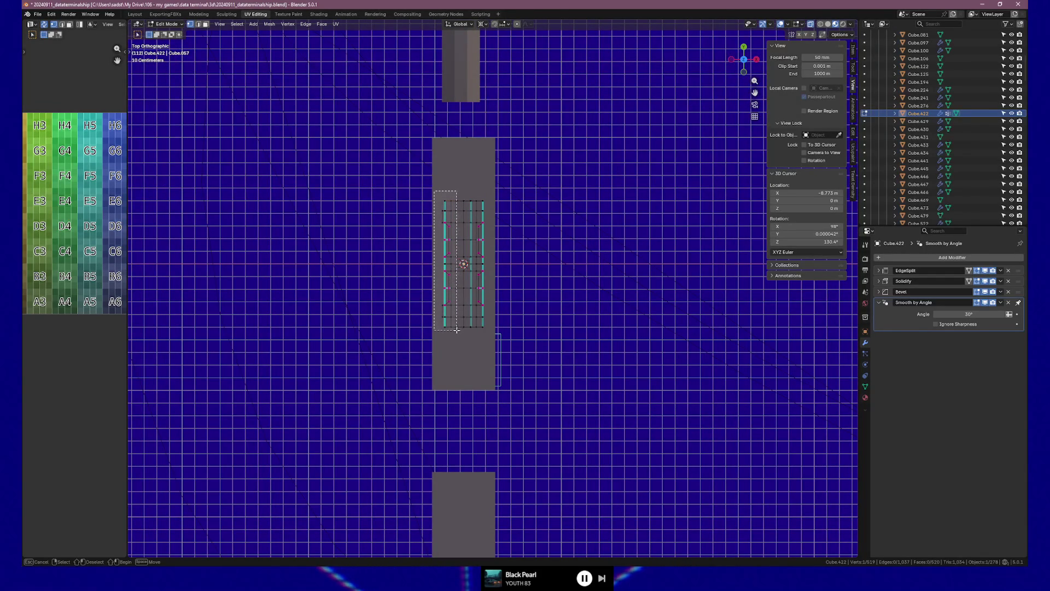
{"action": "left_click_drag", "start_coordinate": [454, 330], "coordinate": [493, 337]}
{"action": "mouse_move", "coordinate": [494, 337]}
{"action": "middle_mouse_down"}
{"action": "mouse_move", "coordinate": [408, 263]}
{"action": "mouse_move", "coordinate": [522, 389]}
{"action": "middle_mouse_up"}
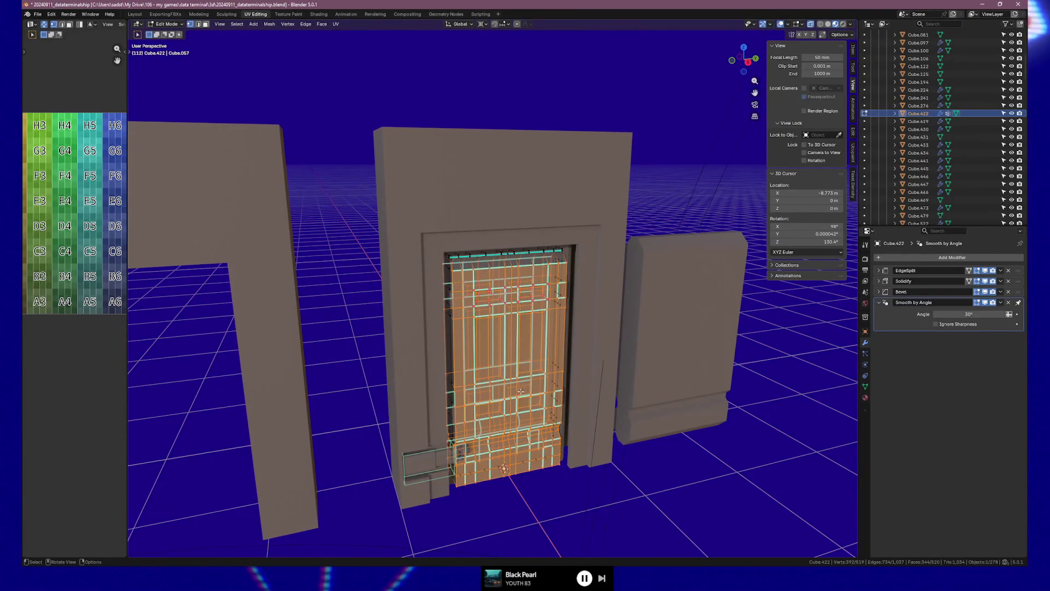
Scale those vertices to about 0.93 along X, then inspect the narrower door in Object Mode.
{"action": "key", "text": "s"}
{"action": "key", "text": "x"}
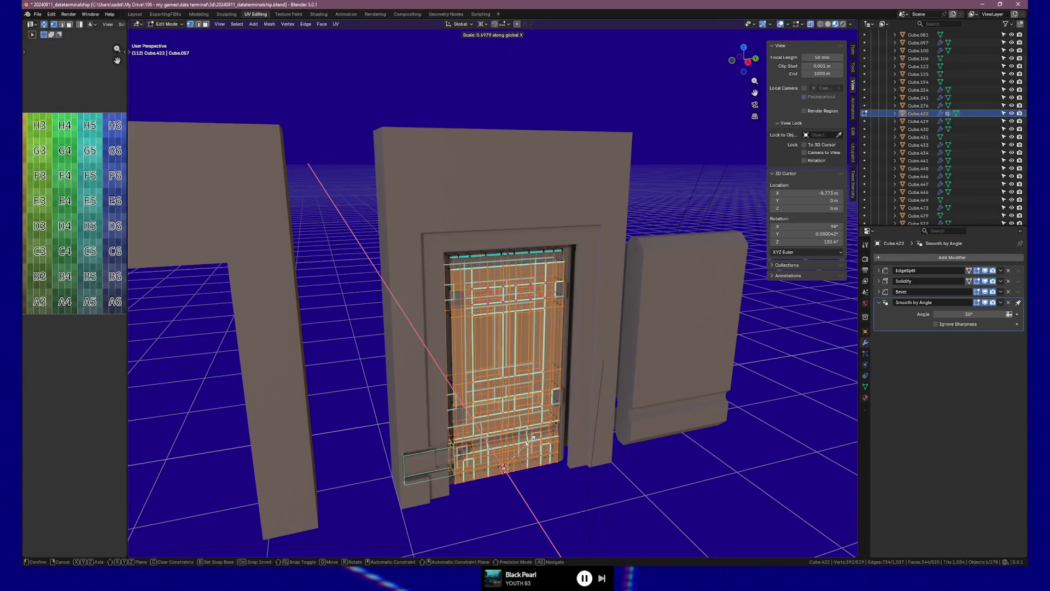
{"action": "left_click", "coordinate": [526, 438]}
{"action": "key", "text": "Tab"}
{"action": "mouse_move", "coordinate": [577, 422]}
{"action": "middle_mouse_down"}
{"action": "mouse_move", "coordinate": [490, 418]}
{"action": "mouse_move", "coordinate": [534, 410]}
{"action": "mouse_move", "coordinate": [509, 452]}
{"action": "mouse_move", "coordinate": [534, 363]}
{"action": "mouse_move", "coordinate": [581, 325]}
{"action": "mouse_move", "coordinate": [632, 319]}
{"action": "mouse_move", "coordinate": [578, 325]}
{"action": "mouse_move", "coordinate": [529, 313]}
{"action": "mouse_move", "coordinate": [635, 326]}
{"action": "mouse_move", "coordinate": [458, 327]}
{"action": "mouse_move", "coordinate": [626, 333]}
{"action": "mouse_move", "coordinate": [554, 331]}
{"action": "mouse_move", "coordinate": [586, 284]}
{"action": "mouse_move", "coordinate": [605, 310]}
{"action": "middle_mouse_up"}
{"action": "scroll", "coordinate": [530, 363], "scroll_direction": "up", "scroll_amount": 5}
{"action": "mouse_move", "coordinate": [592, 228]}
{"action": "middle_mouse_down"}
{"action": "mouse_move", "coordinate": [600, 204]}
{"action": "mouse_move", "coordinate": [553, 185]}
{"action": "mouse_move", "coordinate": [595, 207]}
{"action": "mouse_move", "coordinate": [579, 197]}
{"action": "mouse_move", "coordinate": [604, 241]}
{"action": "mouse_move", "coordinate": [520, 181]}
{"action": "mouse_move", "coordinate": [528, 259]}
{"action": "mouse_move", "coordinate": [647, 260]}
{"action": "mouse_move", "coordinate": [509, 264]}
{"action": "mouse_move", "coordinate": [546, 238]}
{"action": "mouse_move", "coordinate": [519, 239]}
{"action": "mouse_move", "coordinate": [471, 272]}
{"action": "mouse_move", "coordinate": [535, 219]}
{"action": "mouse_move", "coordinate": [415, 346]}
{"action": "mouse_move", "coordinate": [531, 301]}
{"action": "middle_mouse_up"}
Reselect the door Cube.422 after briefly picking the neighbouring Cube.105.
{"action": "key", "text": "Tab"}
{"action": "key", "text": "Tab"}
{"action": "left_click", "coordinate": [569, 213]}
{"action": "left_click", "coordinate": [557, 204]}
{"action": "key", "text": "Tab"}
{"action": "key", "text": "Tab"}
{"action": "key", "text": "Tab"}
{"action": "key", "text": "Tab"}
{"action": "key", "text": "Tab"}
{"action": "key", "text": "Tab"}
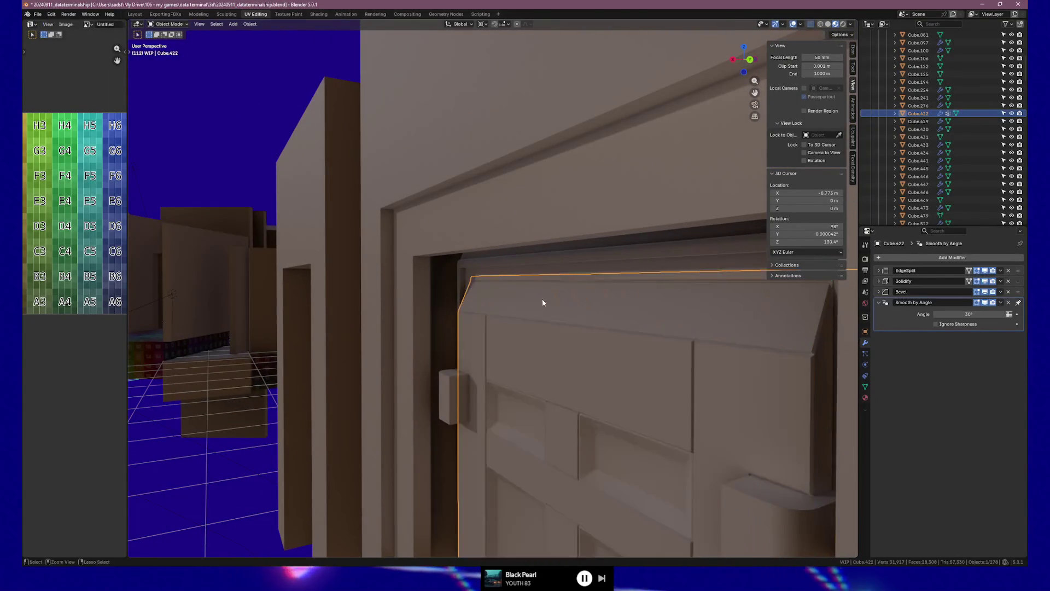
Examine a vertex on the door's top edge and its linked faces in Edit Mode.
{"action": "key", "text": "ctrl+z"}
{"action": "key", "text": "ctrl+shift+z"}
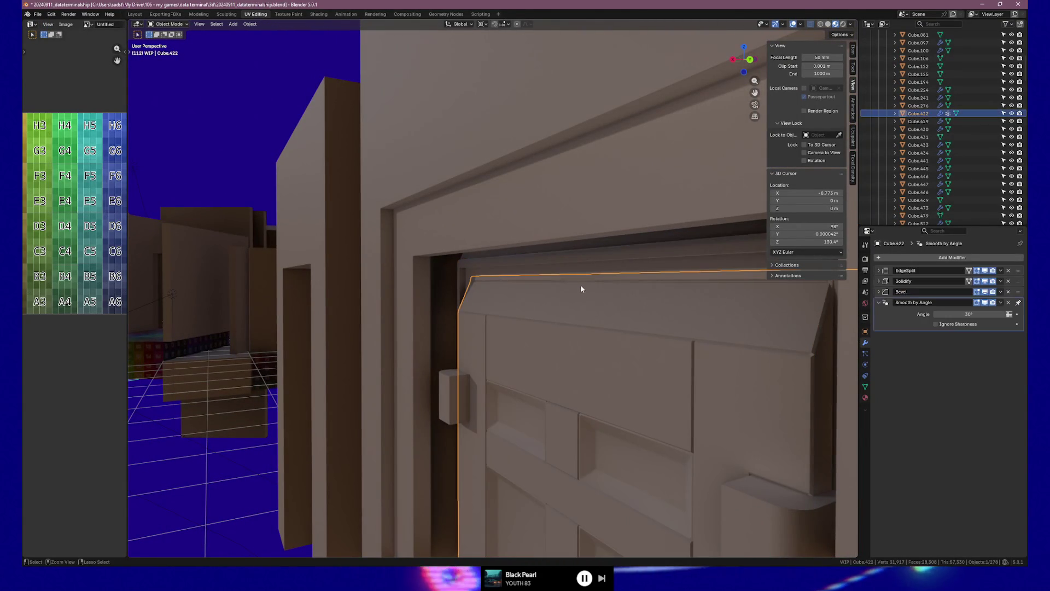
{"action": "key", "text": "Tab"}
{"action": "mouse_move", "coordinate": [573, 300]}
{"action": "middle_mouse_down"}
{"action": "mouse_move", "coordinate": [630, 265]}
{"action": "mouse_move", "coordinate": [597, 283]}
{"action": "middle_mouse_up"}
{"action": "left_click", "coordinate": [597, 284]}
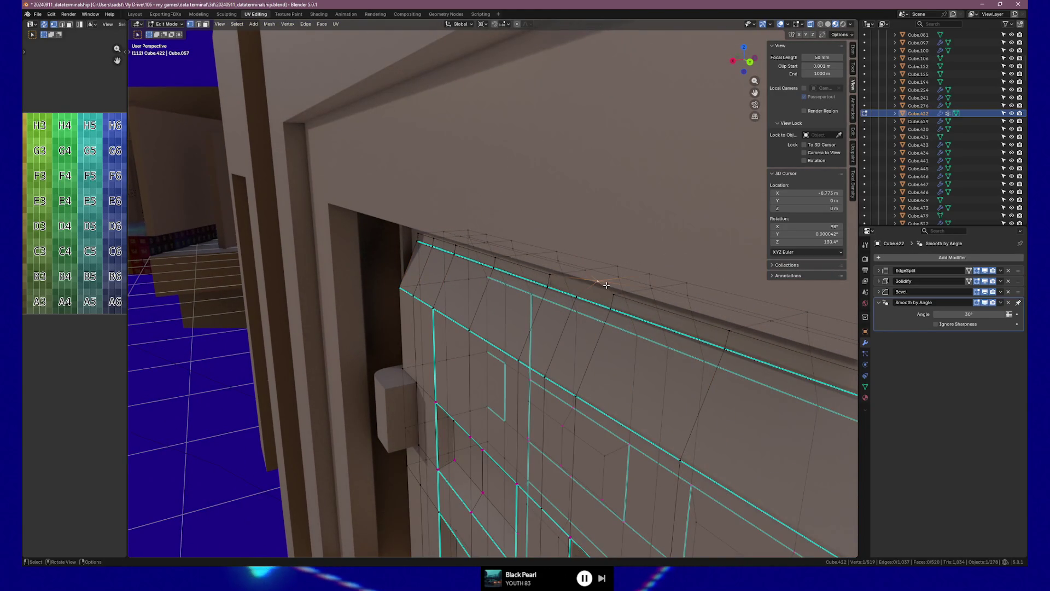
{"action": "key", "text": "KP_7"}
{"action": "mouse_move", "coordinate": [388, 336]}
{"action": "middle_mouse_down"}
{"action": "mouse_move", "coordinate": [544, 307]}
{"action": "mouse_move", "coordinate": [418, 288]}
{"action": "mouse_move", "coordinate": [420, 298]}
{"action": "mouse_move", "coordinate": [464, 245]}
{"action": "middle_mouse_up"}
{"action": "key", "text": "ctrl+l"}
{"action": "key", "text": "Tab"}
{"action": "mouse_move", "coordinate": [423, 356]}
{"action": "middle_mouse_down"}
{"action": "mouse_move", "coordinate": [438, 359]}
{"action": "mouse_move", "coordinate": [415, 350]}
{"action": "mouse_move", "coordinate": [452, 369]}
{"action": "middle_mouse_up"}
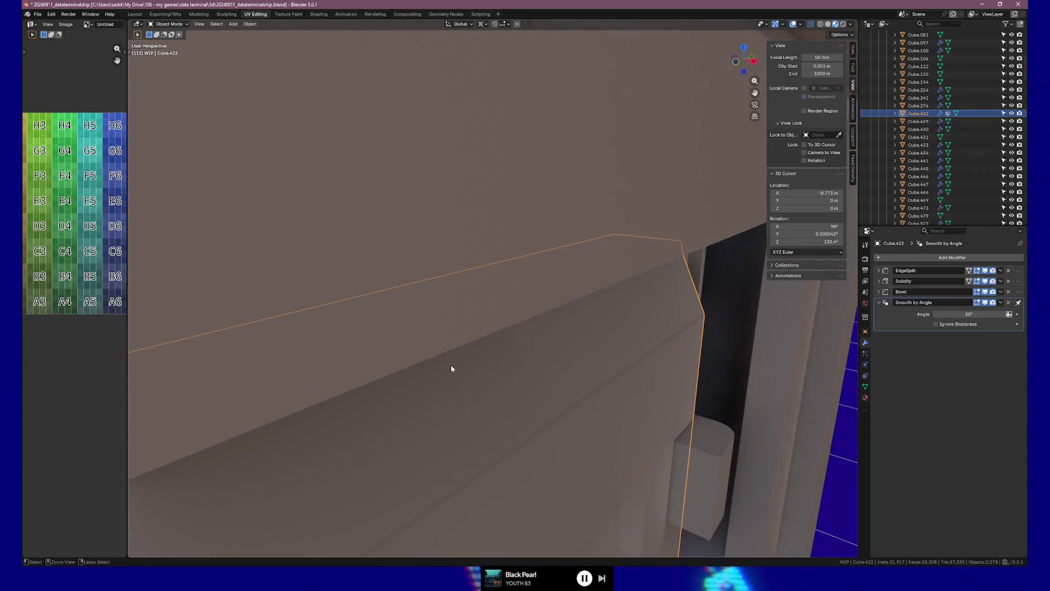
{"action": "key", "text": "Tab"}
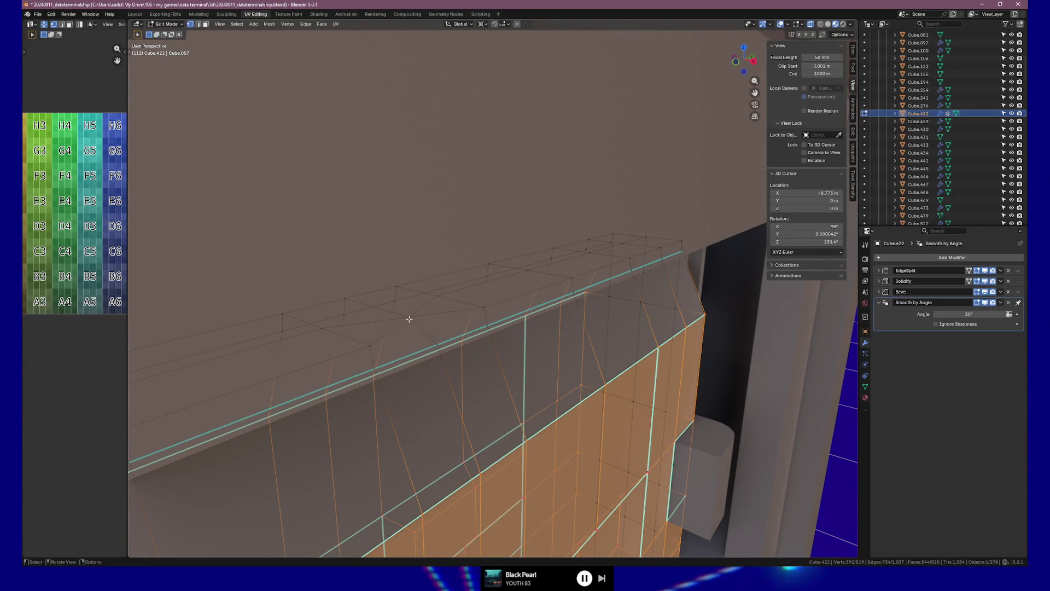
Select the stray vertex on the door top and dissolve it.
{"action": "left_click", "coordinate": [408, 318]}
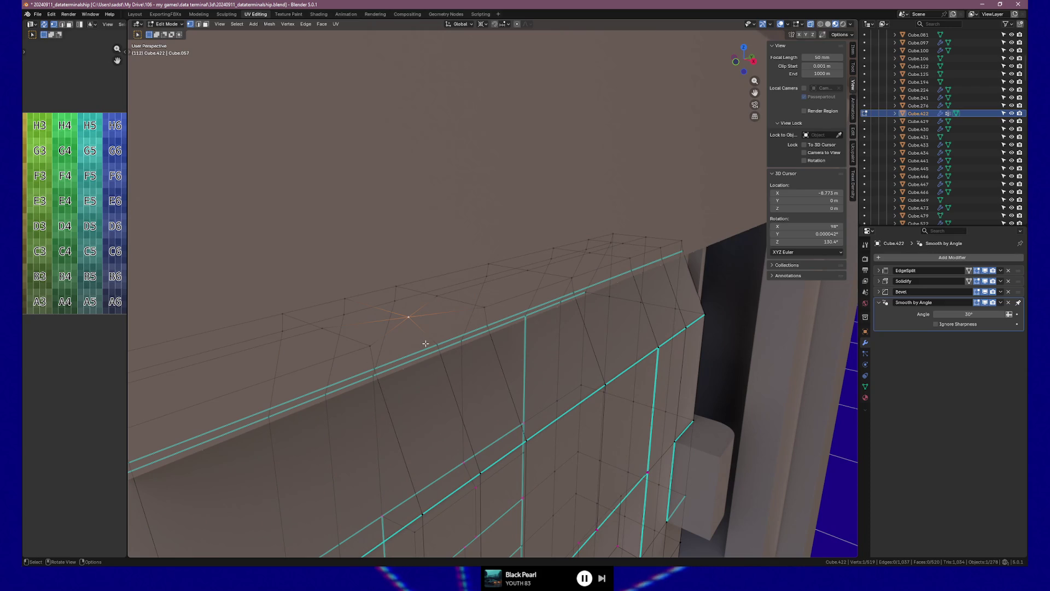
{"action": "key", "text": "l"}
{"action": "key", "text": "Tab"}
{"action": "key", "text": "Tab"}
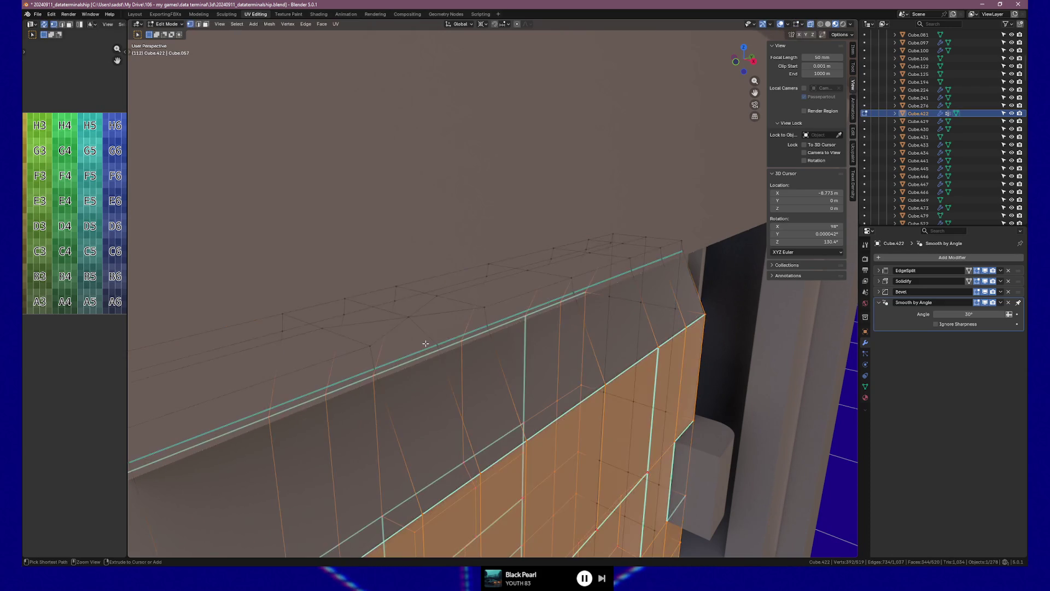
{"action": "key", "text": "ctrl+z"}
{"action": "key", "text": "ctrl+z"}
{"action": "key", "text": "ctrl+z"}
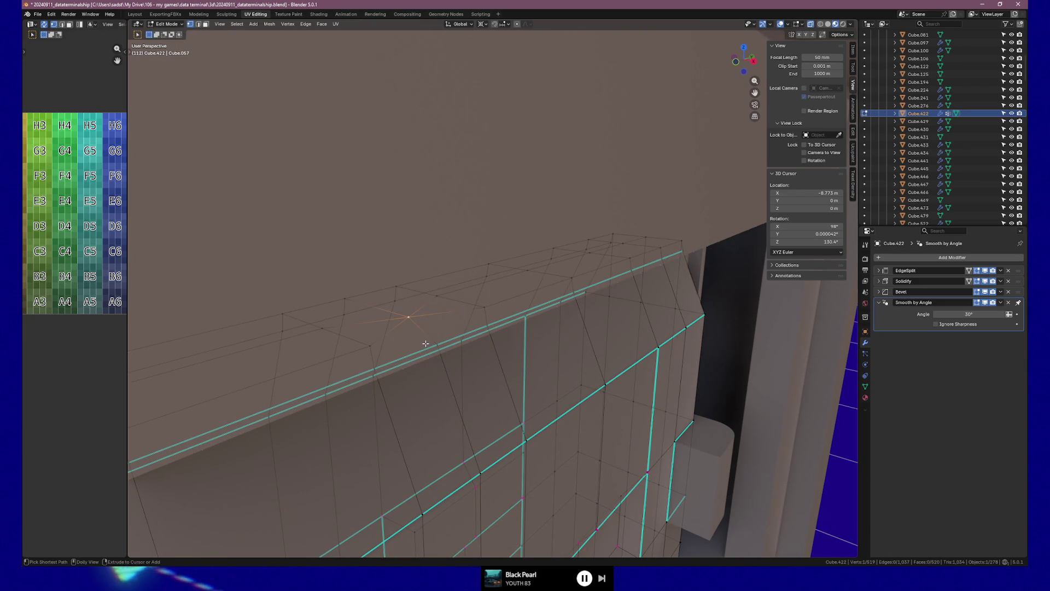
{"action": "key", "text": "Tab"}
{"action": "key", "text": "Tab"}
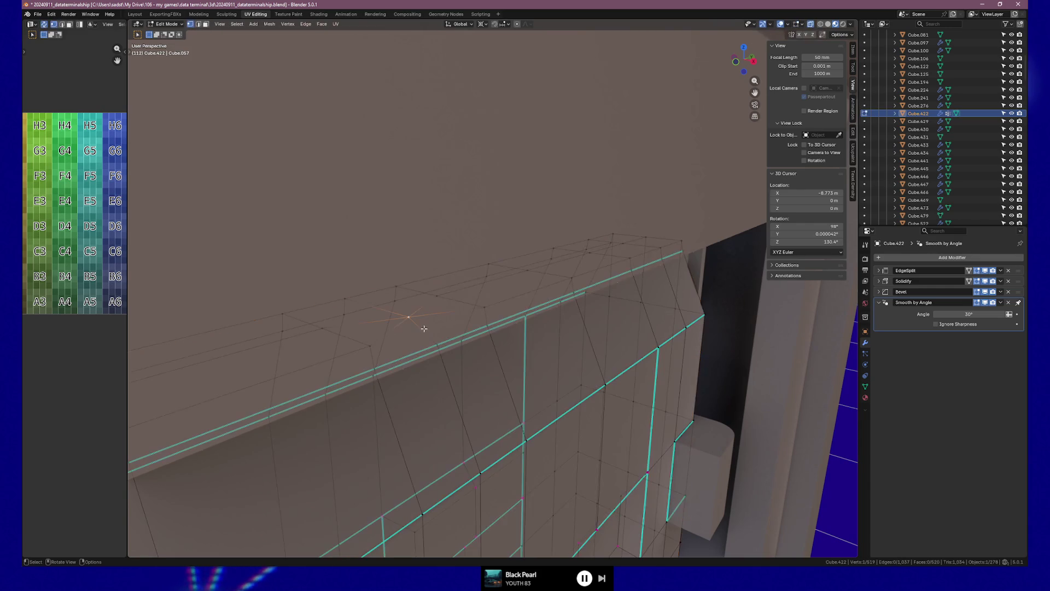
{"action": "mouse_move", "coordinate": [395, 326]}
{"action": "middle_mouse_down"}
{"action": "mouse_move", "coordinate": [416, 341]}
{"action": "mouse_move", "coordinate": [425, 332]}
{"action": "middle_mouse_up"}
{"action": "key", "text": "x"}
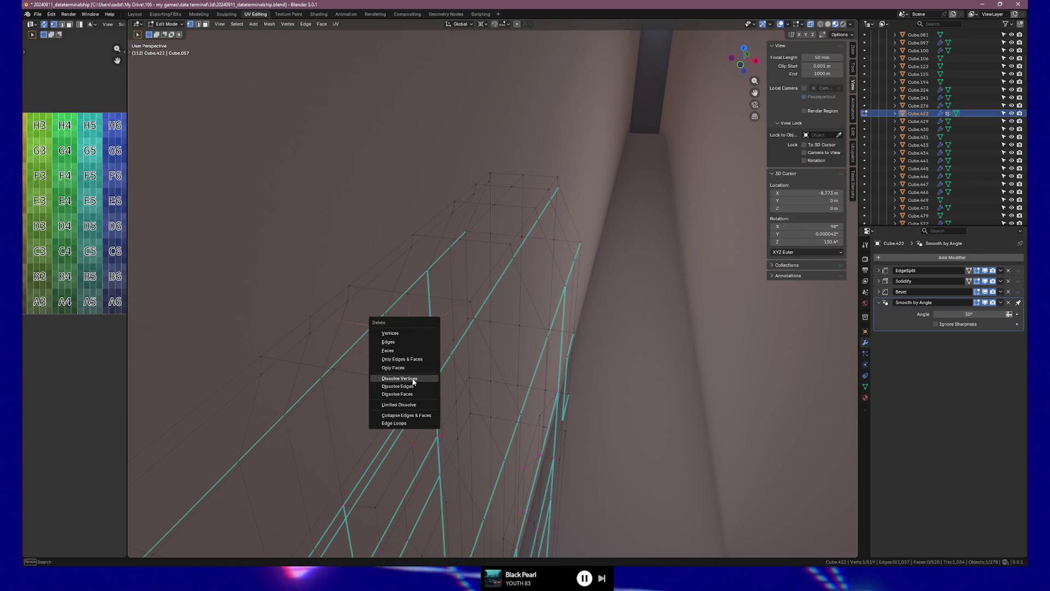
{"action": "left_click", "coordinate": [411, 378]}
{"action": "middle_click_drag", "start_coordinate": [403, 352], "coordinate": [400, 366]}
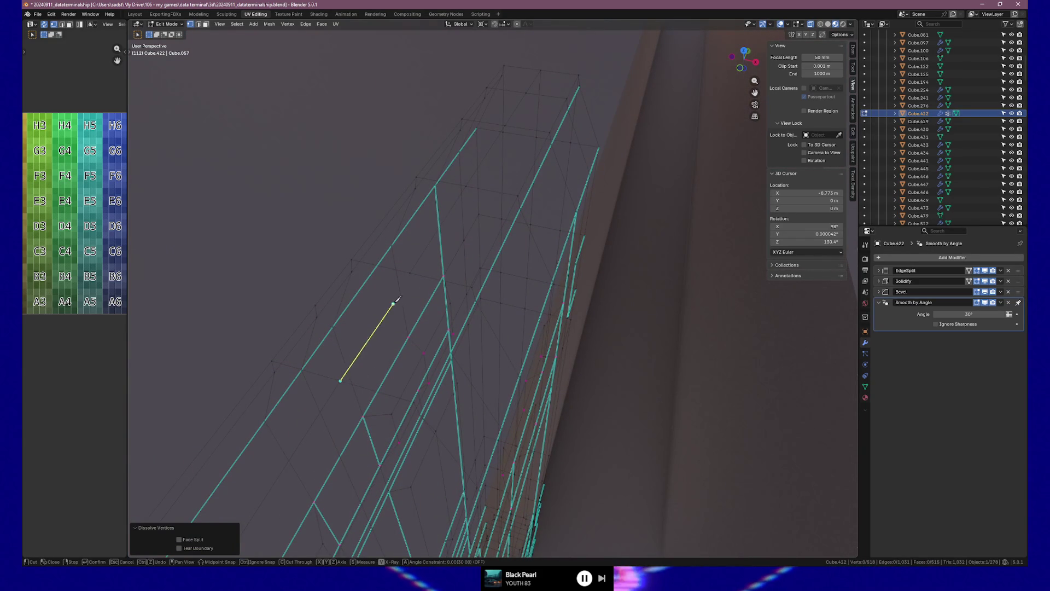
{"action": "mouse_move", "coordinate": [413, 290]}
{"action": "middle_mouse_down"}
{"action": "mouse_move", "coordinate": [422, 305]}
{"action": "mouse_move", "coordinate": [437, 301]}
{"action": "middle_mouse_up"}
Make two knife cuts across the door's top faces.
{"action": "key", "text": "k"}
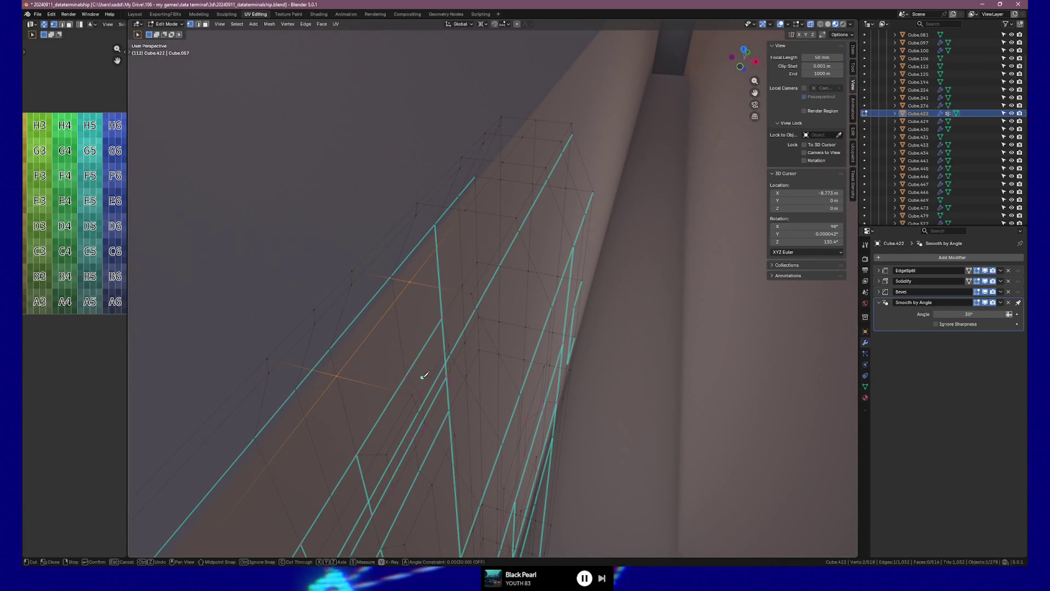
{"action": "left_click", "coordinate": [472, 294]}
{"action": "key", "text": "Return"}
{"action": "mouse_move", "coordinate": [486, 315]}
{"action": "middle_mouse_down"}
{"action": "mouse_move", "coordinate": [451, 319]}
{"action": "mouse_move", "coordinate": [476, 321]}
{"action": "mouse_move", "coordinate": [462, 316]}
{"action": "middle_mouse_up"}
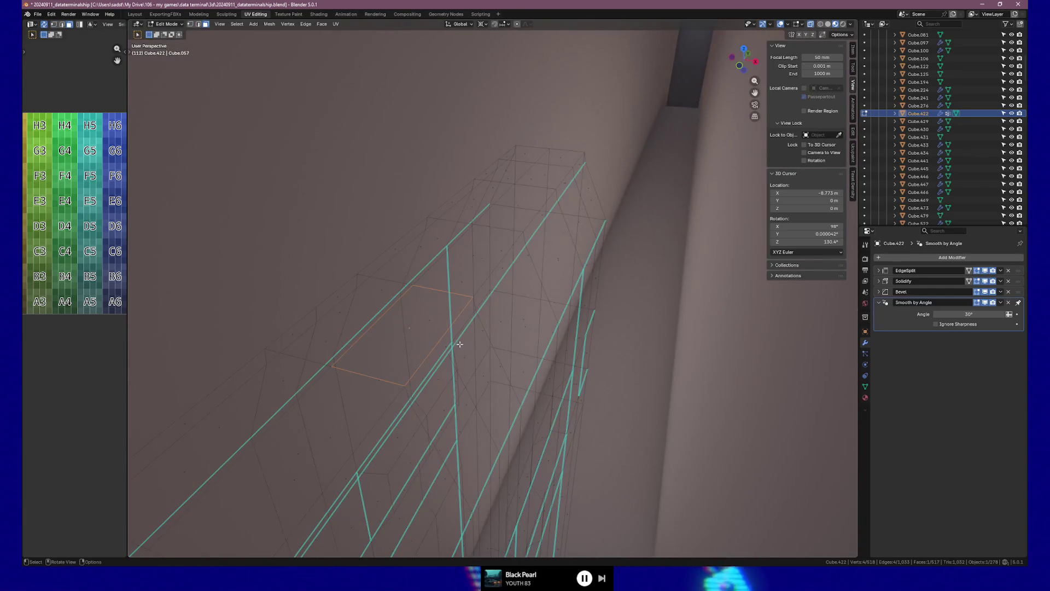
{"action": "key", "text": "1"}
{"action": "key", "text": "k"}
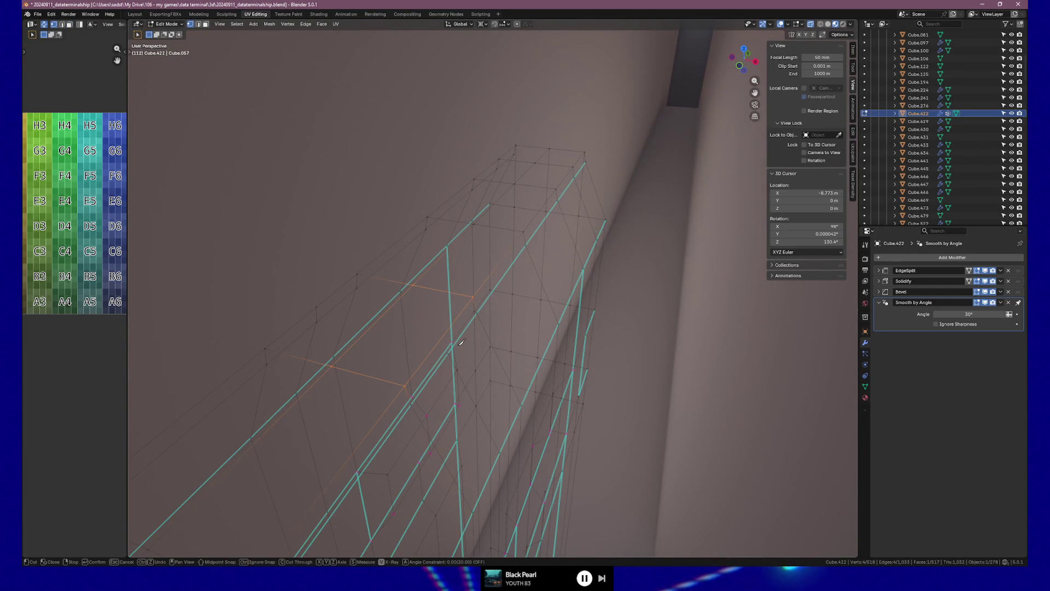
{"action": "middle_click_drag", "start_coordinate": [464, 343], "coordinate": [462, 343]}
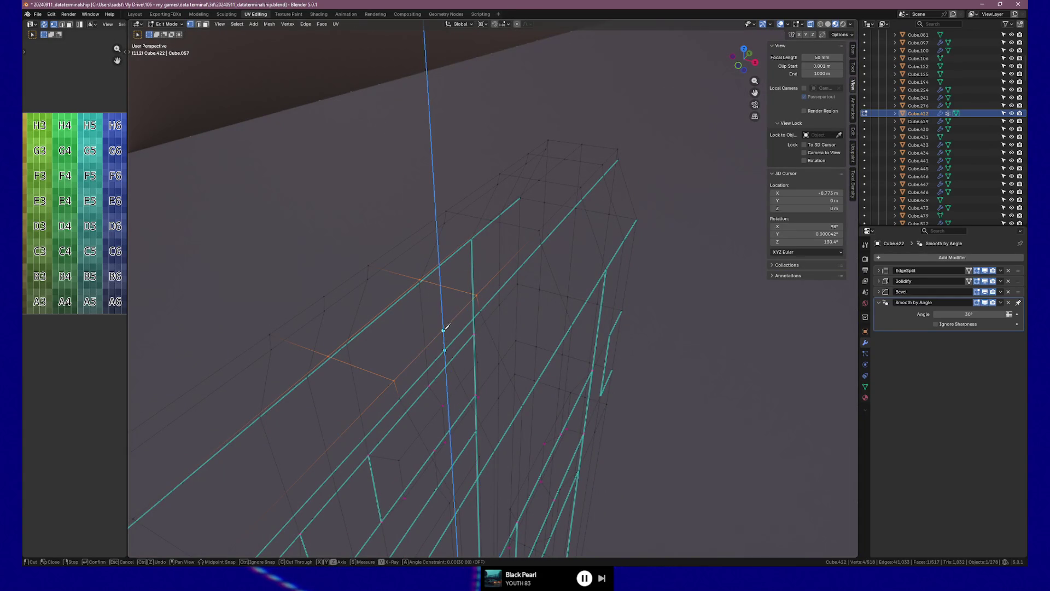
{"action": "key", "text": "Return"}
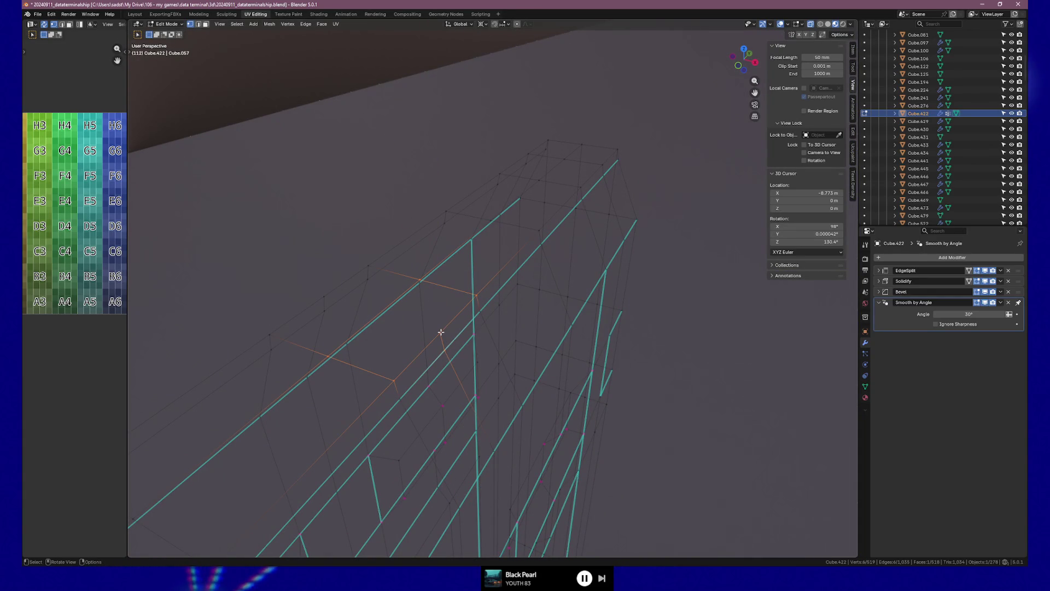
Knife-cut another edge from the new vertex to the opposite edge, then select a top face.
{"action": "key", "text": "k"}
{"action": "left_click", "coordinate": [440, 332]}
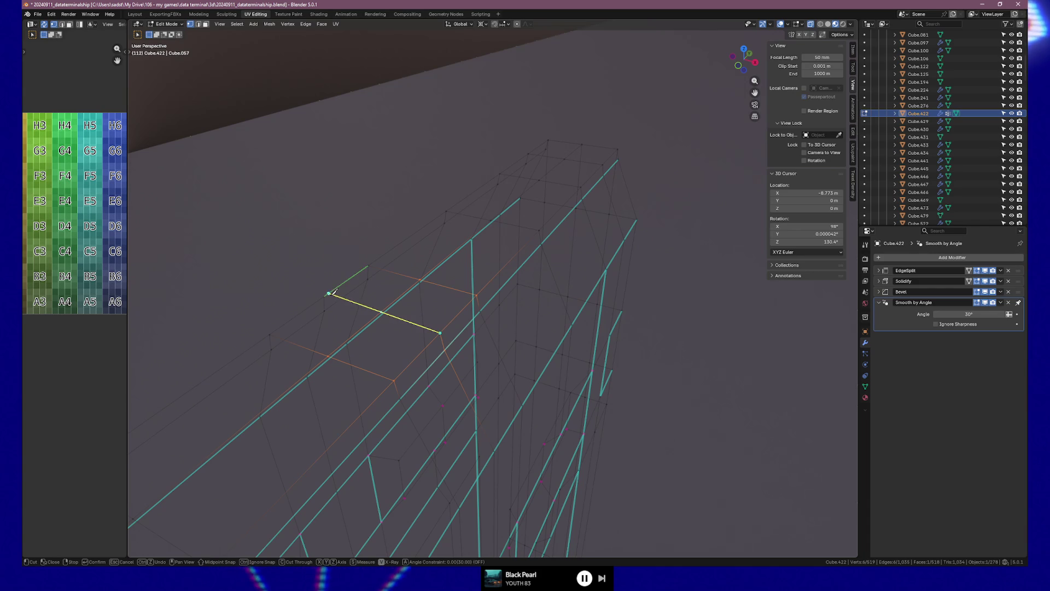
{"action": "left_click", "coordinate": [324, 296]}
{"action": "key", "text": "Return"}
{"action": "mouse_move", "coordinate": [516, 286]}
{"action": "middle_mouse_down"}
{"action": "mouse_move", "coordinate": [436, 257]}
{"action": "mouse_move", "coordinate": [423, 268]}
{"action": "mouse_move", "coordinate": [490, 273]}
{"action": "mouse_move", "coordinate": [485, 291]}
{"action": "mouse_move", "coordinate": [553, 244]}
{"action": "mouse_move", "coordinate": [501, 244]}
{"action": "mouse_move", "coordinate": [572, 260]}
{"action": "mouse_move", "coordinate": [571, 241]}
{"action": "middle_mouse_up"}
{"action": "left_click", "coordinate": [480, 304]}
{"action": "scroll", "coordinate": [571, 242], "scroll_direction": "down", "scroll_amount": 6}
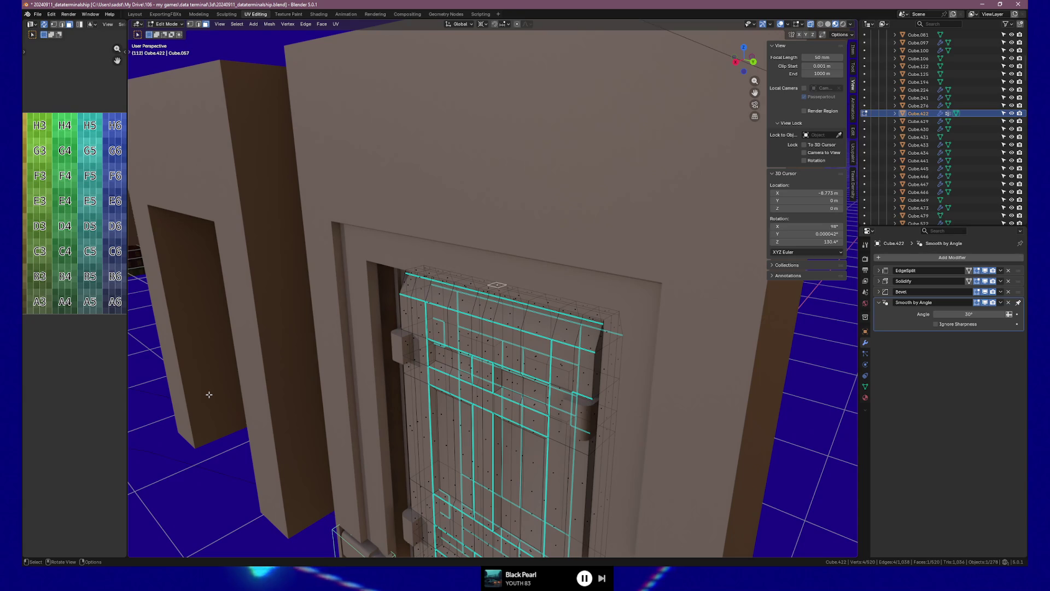
Exit the door's Edit Mode and select the wall frame Cube.429 surrounding it.
{"action": "key", "text": "shift+KP_7"}
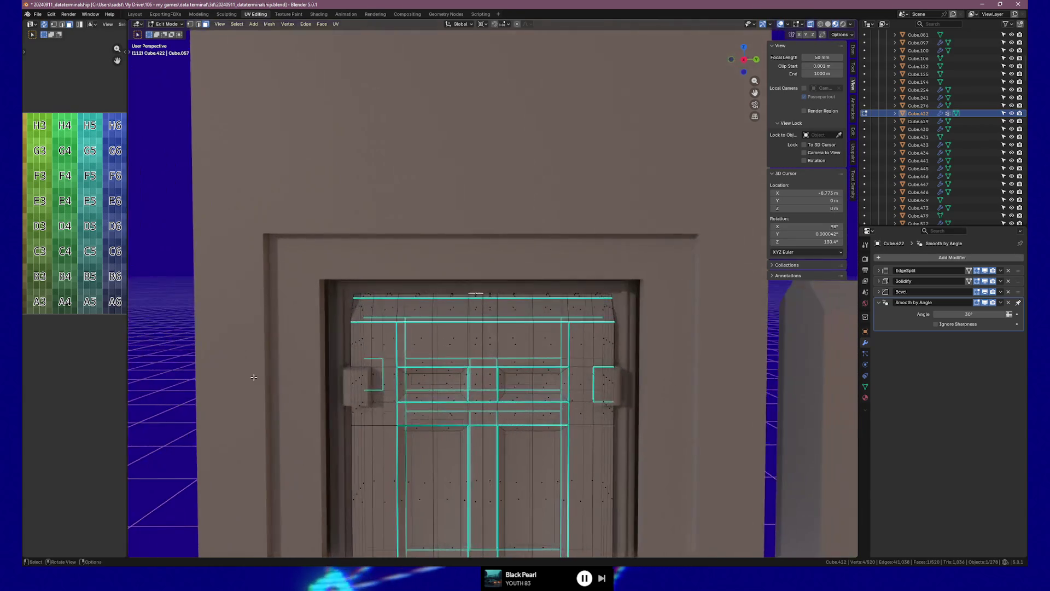
{"action": "scroll", "coordinate": [253, 377], "scroll_direction": "down", "scroll_amount": 6}
{"action": "key", "text": "Tab"}
{"action": "middle_click_drag", "start_coordinate": [575, 349], "coordinate": [432, 346]}
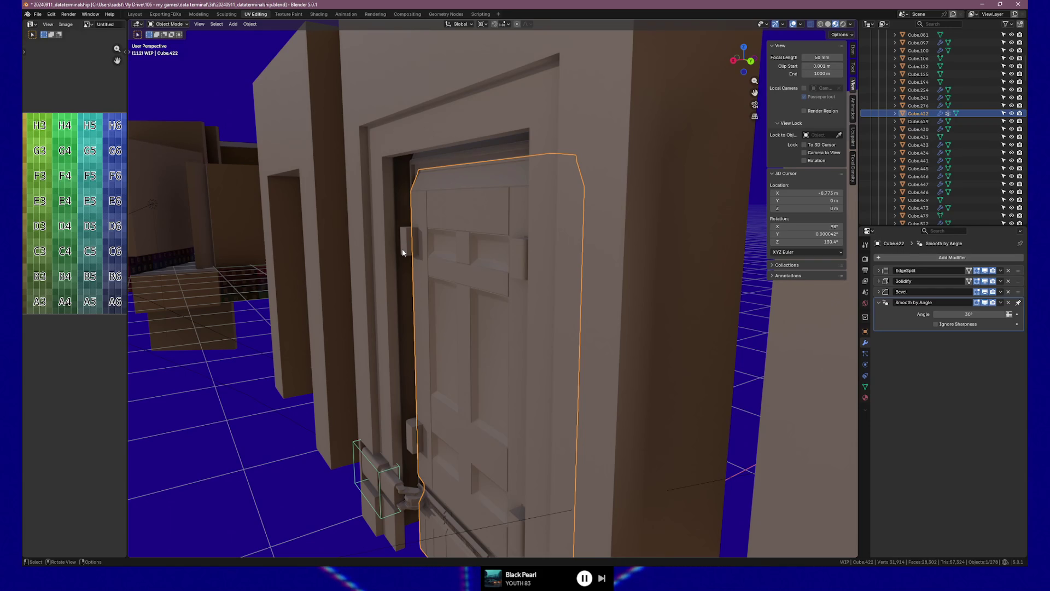
{"action": "mouse_move", "coordinate": [271, 340]}
{"action": "middle_mouse_down"}
{"action": "mouse_move", "coordinate": [347, 328]}
{"action": "mouse_move", "coordinate": [328, 345]}
{"action": "mouse_move", "coordinate": [305, 352]}
{"action": "mouse_move", "coordinate": [435, 290]}
{"action": "mouse_move", "coordinate": [511, 297]}
{"action": "mouse_move", "coordinate": [496, 301]}
{"action": "middle_mouse_up"}
{"action": "scroll", "coordinate": [324, 345], "scroll_direction": "down", "scroll_amount": 2}
{"action": "scroll", "coordinate": [324, 345], "scroll_direction": "up", "scroll_amount": 2}
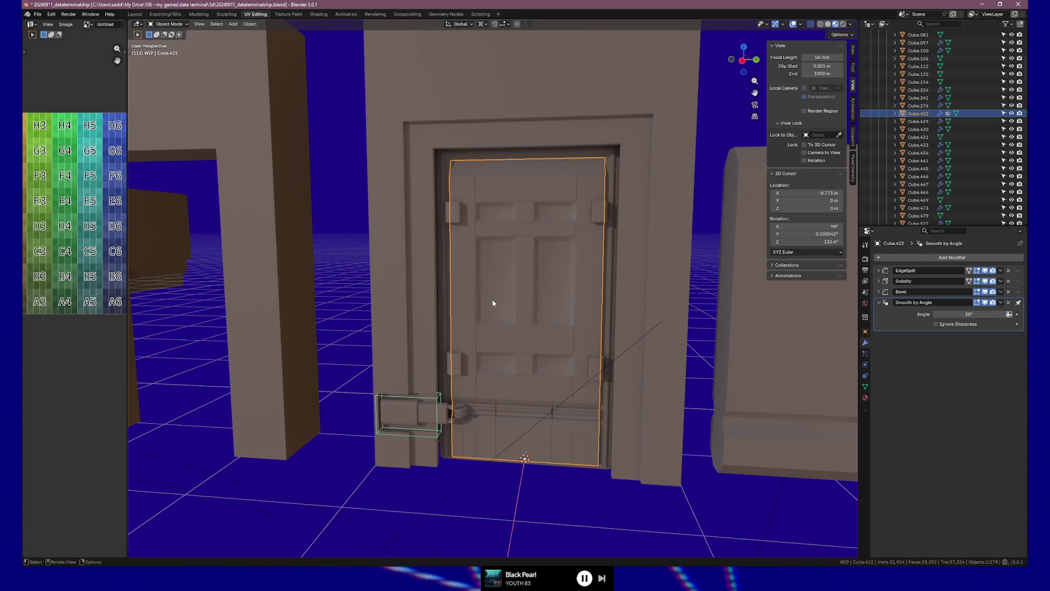
{"action": "mouse_move", "coordinate": [500, 298]}
{"action": "middle_mouse_down"}
{"action": "mouse_move", "coordinate": [417, 264]}
{"action": "mouse_move", "coordinate": [446, 252]}
{"action": "middle_mouse_up"}
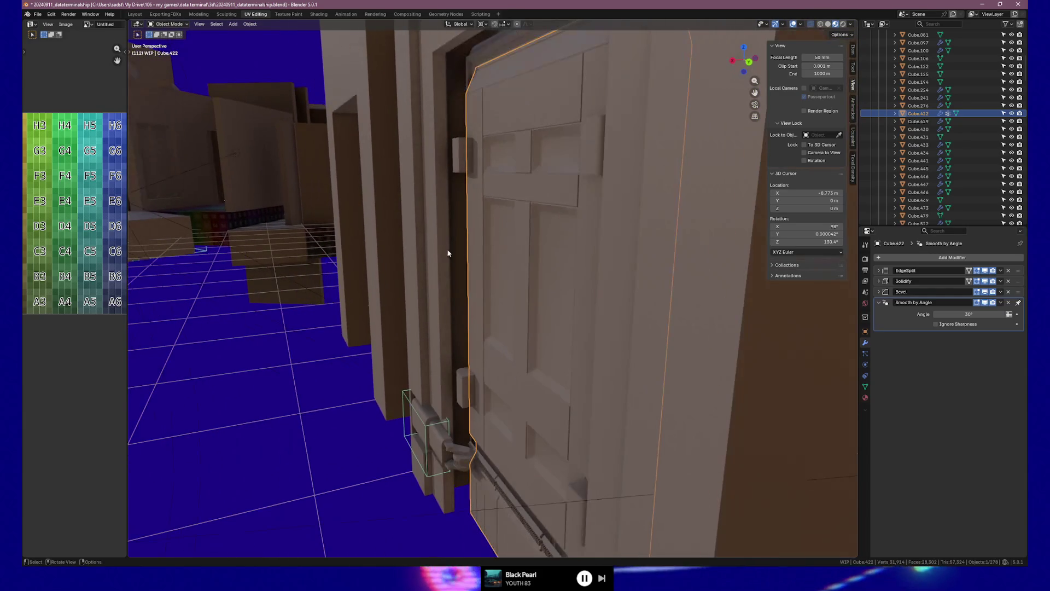
{"action": "left_click", "coordinate": [444, 254]}
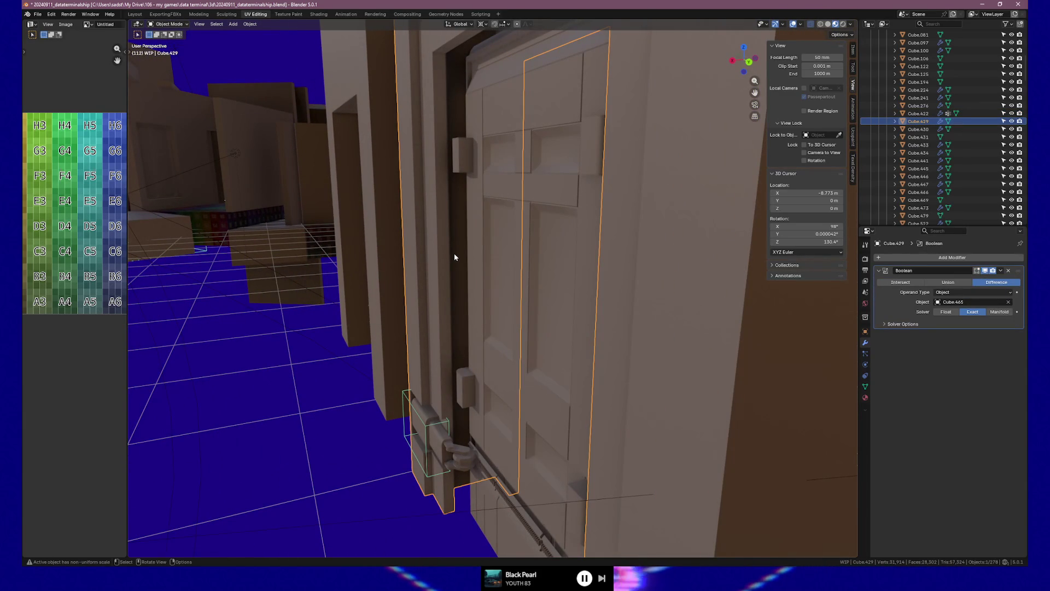
{"action": "mouse_move", "coordinate": [454, 257]}
{"action": "middle_mouse_down"}
{"action": "mouse_move", "coordinate": [492, 244]}
{"action": "mouse_move", "coordinate": [473, 246]}
{"action": "middle_mouse_up"}
{"action": "scroll", "coordinate": [491, 250], "scroll_direction": "down", "scroll_amount": 3}
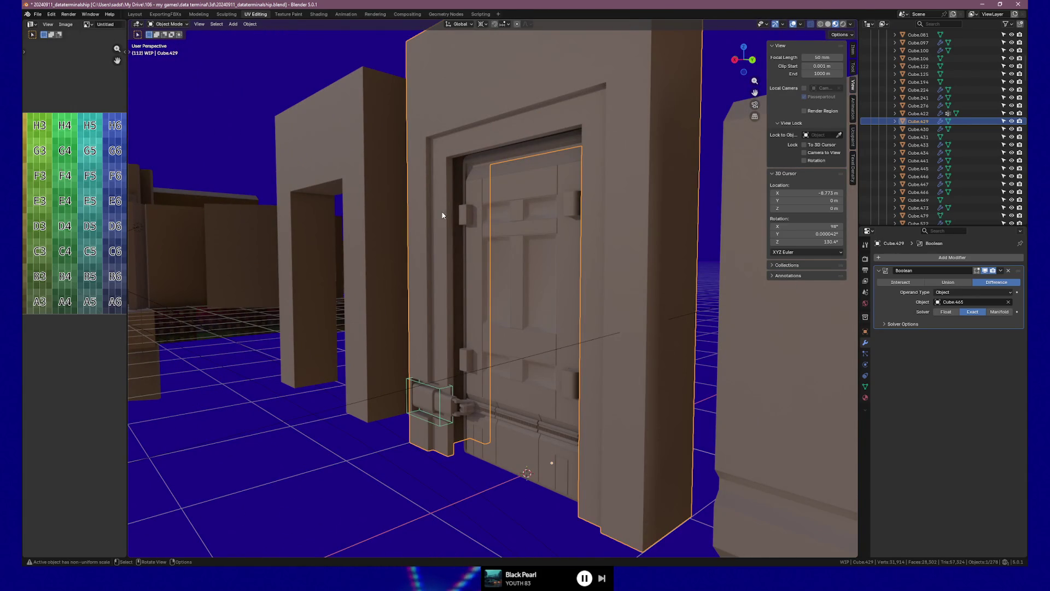
In Edit Mode, scale the frame geometry to 0.791 along X.
{"action": "key", "text": "Tab"}
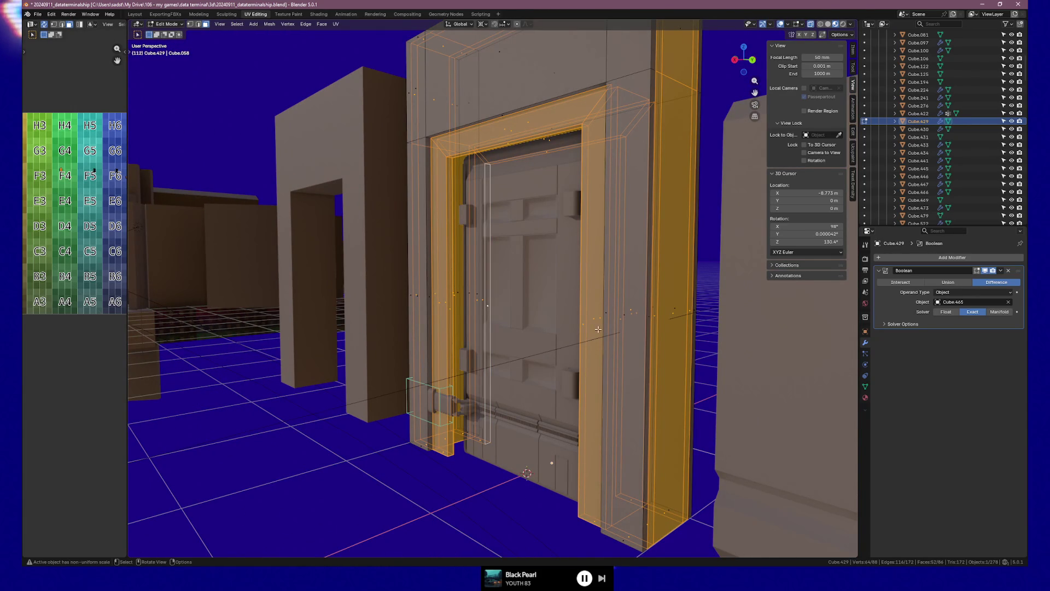
{"action": "key", "text": "s"}
{"action": "key", "text": "x"}
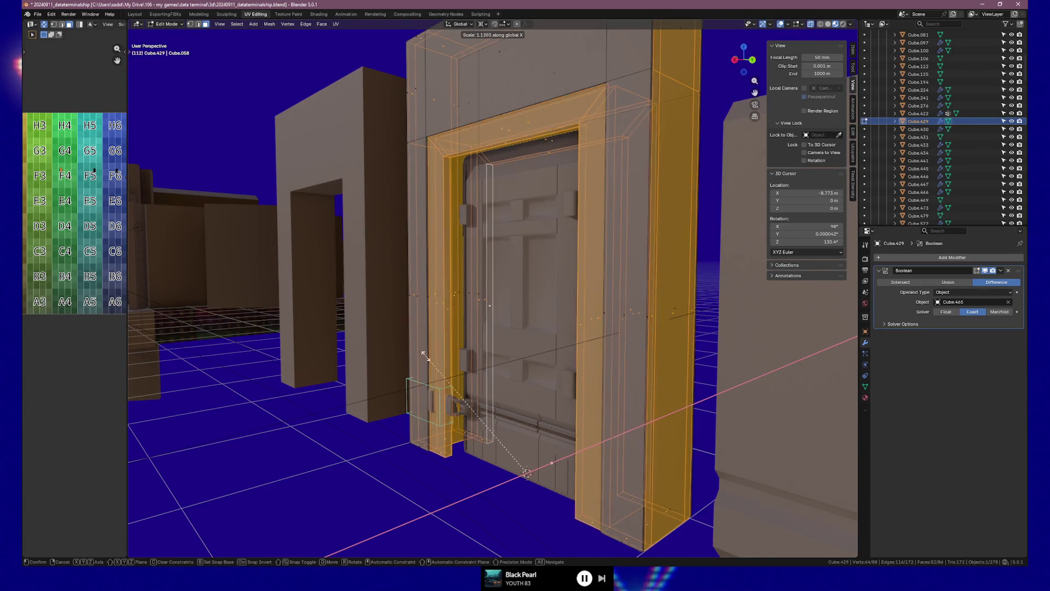
{"action": "left_click", "coordinate": [521, 360]}
Check it in top wireframe view, rescale X to 0.929, then preview in rendered shading.
{"action": "key", "text": "KP_7"}
{"action": "scroll", "coordinate": [522, 355], "scroll_direction": "up", "scroll_amount": 4}
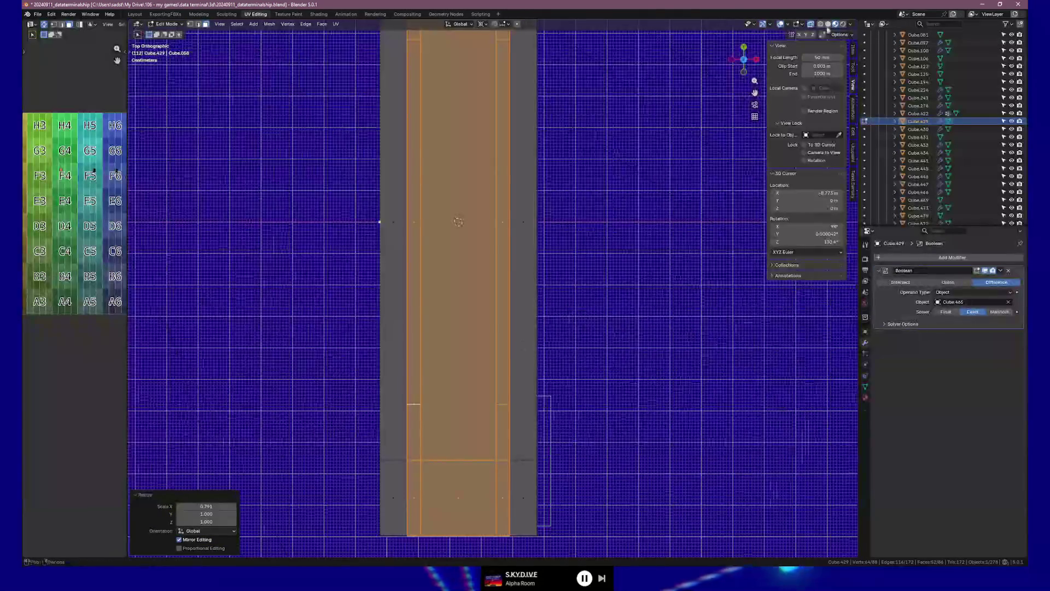
{"action": "key", "text": "shift+z"}
{"action": "scroll", "coordinate": [510, 334], "scroll_direction": "up", "scroll_amount": 1}
{"action": "key", "text": "s"}
{"action": "key", "text": "x"}
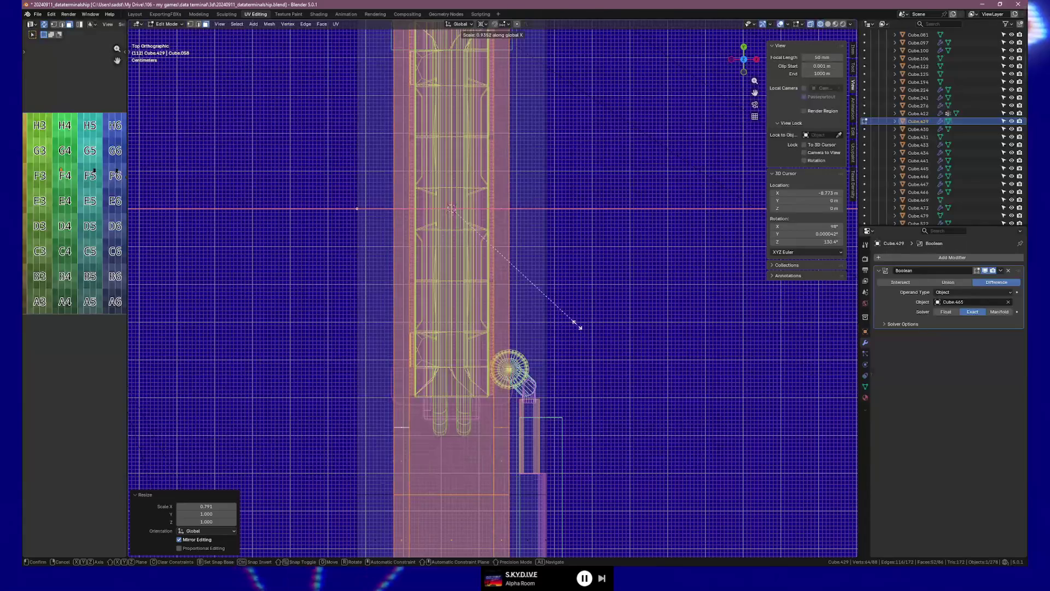
{"action": "left_click", "coordinate": [596, 329]}
{"action": "key", "text": "Tab"}
{"action": "mouse_move", "coordinate": [597, 329]}
{"action": "middle_mouse_down"}
{"action": "mouse_move", "coordinate": [605, 304]}
{"action": "mouse_move", "coordinate": [629, 295]}
{"action": "middle_mouse_up"}
{"action": "left_click", "coordinate": [842, 26]}
{"action": "scroll", "coordinate": [545, 417], "scroll_direction": "down", "scroll_amount": 2}
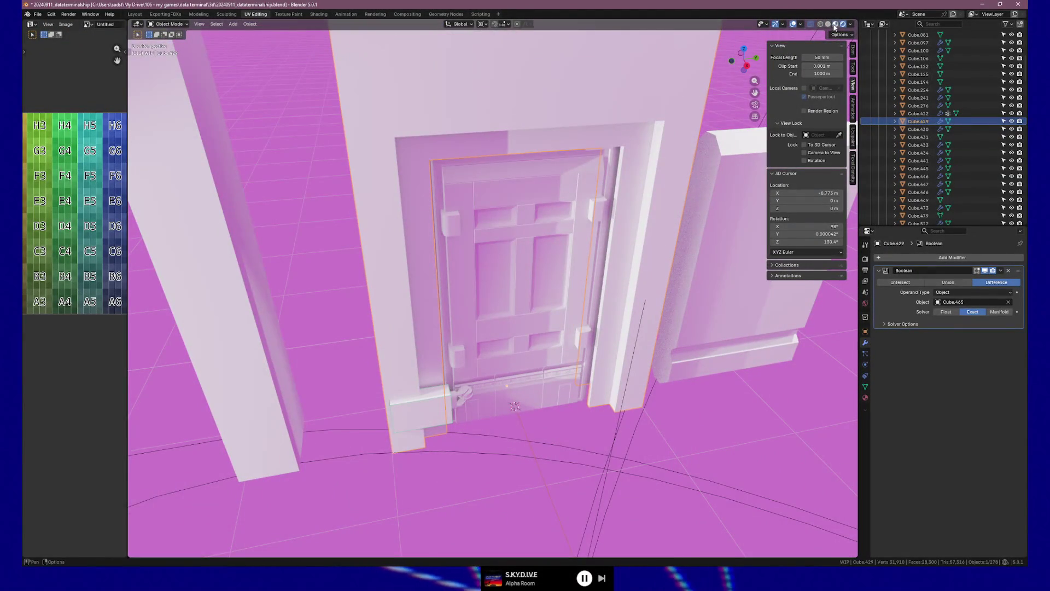
{"action": "left_click", "coordinate": [835, 25]}
{"action": "mouse_move", "coordinate": [546, 410]}
{"action": "middle_mouse_down"}
{"action": "mouse_move", "coordinate": [535, 383]}
{"action": "mouse_move", "coordinate": [480, 376]}
{"action": "mouse_move", "coordinate": [558, 376]}
{"action": "middle_mouse_up"}
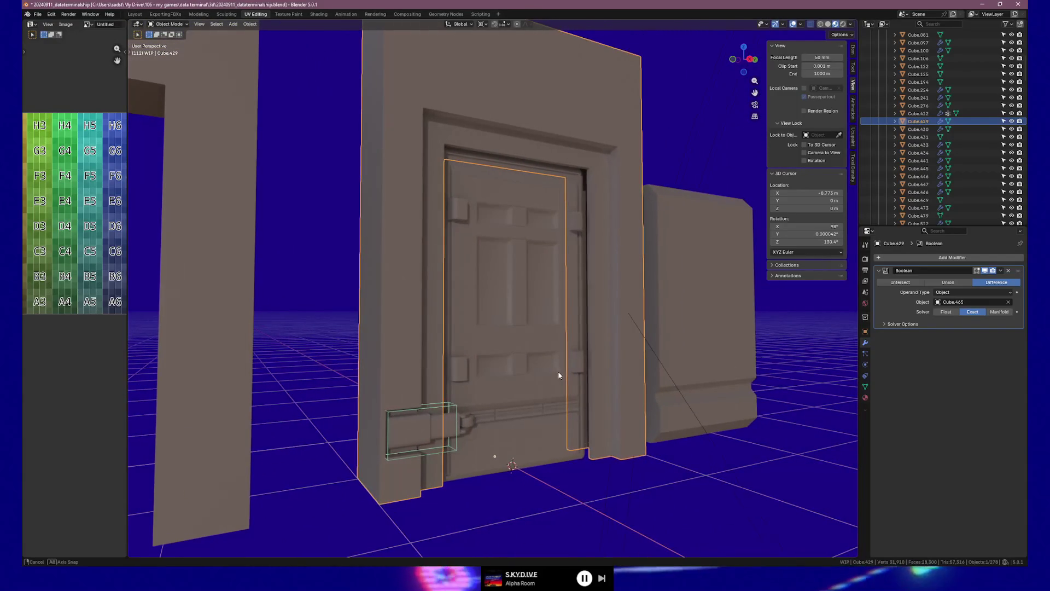
{"action": "middle_click_drag", "start_coordinate": [619, 293], "coordinate": [578, 321]}
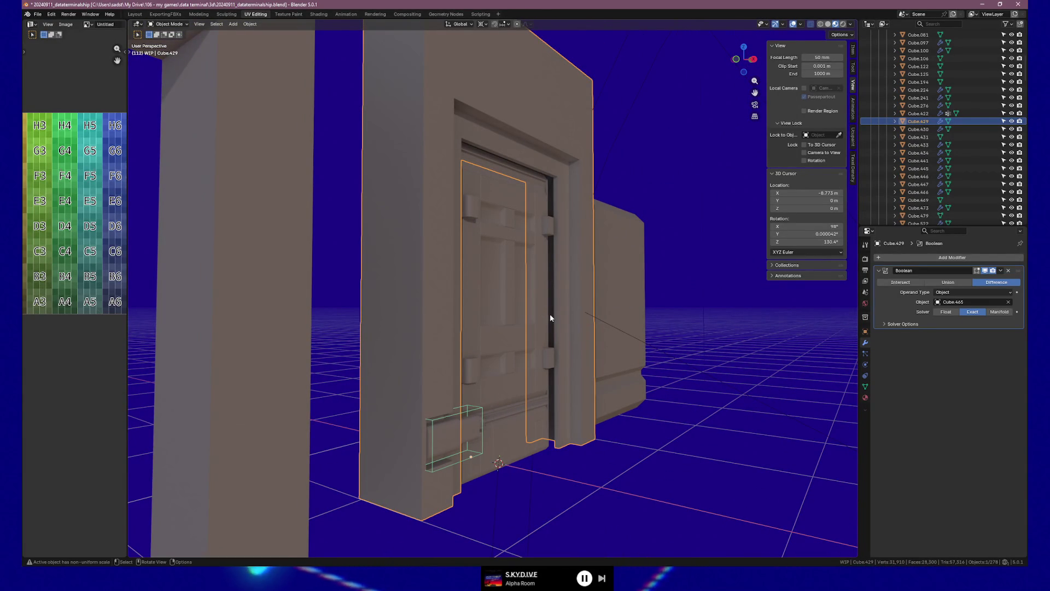
{"action": "mouse_move", "coordinate": [550, 317]}
{"action": "middle_mouse_down"}
{"action": "mouse_move", "coordinate": [449, 328]}
{"action": "mouse_move", "coordinate": [405, 170]}
{"action": "middle_mouse_up"}
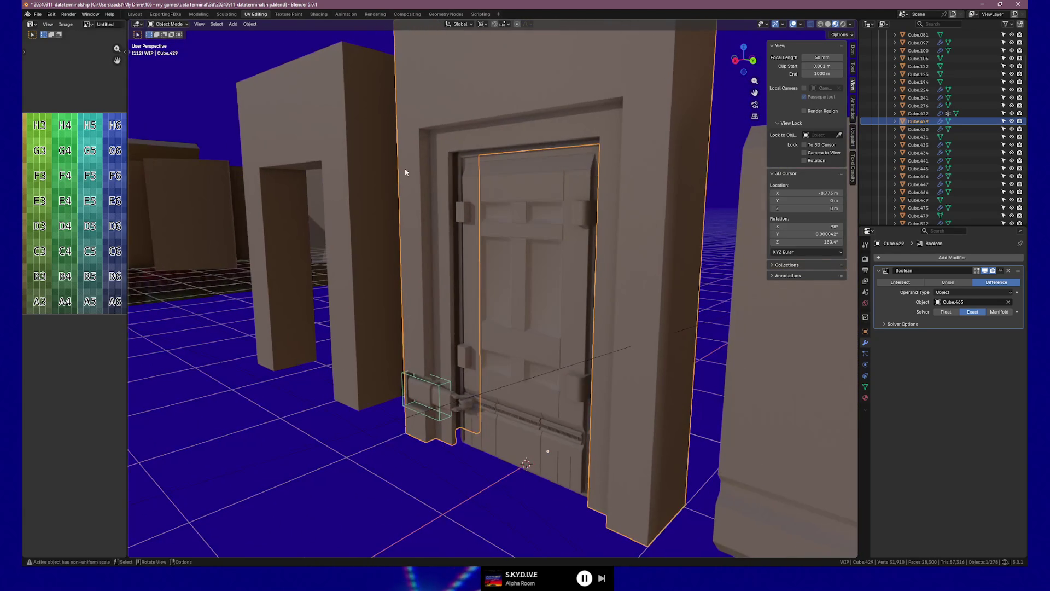
{"action": "left_click", "coordinate": [461, 213]}
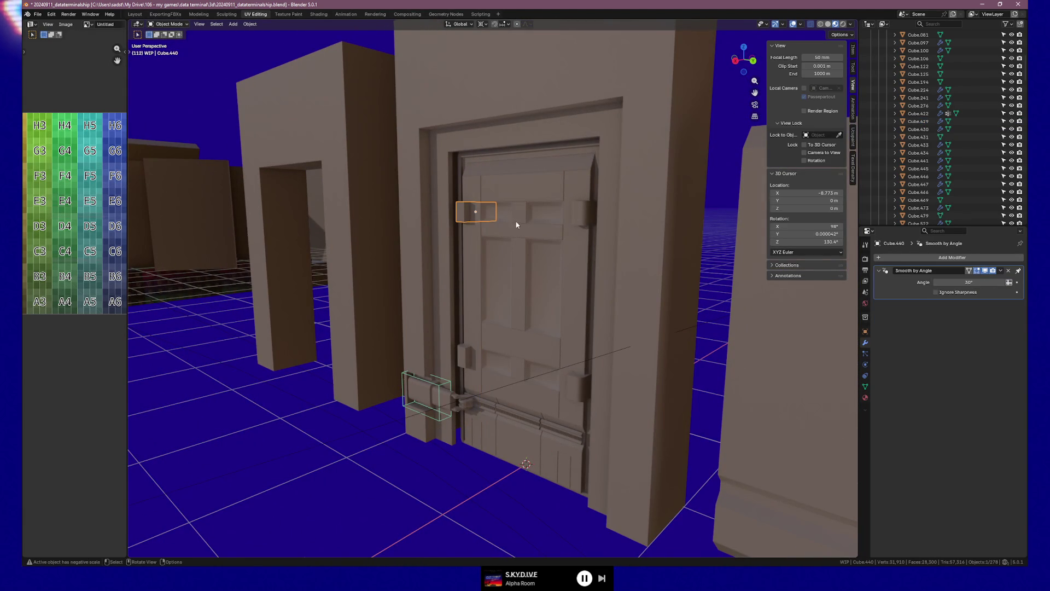
{"action": "left_click", "coordinate": [586, 215], "text": "shift"}
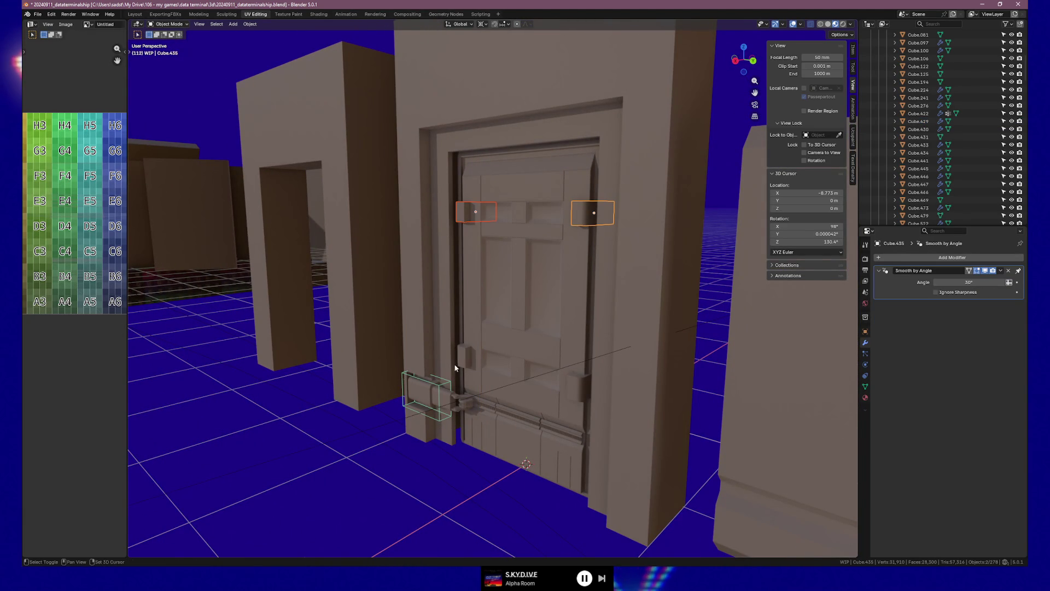
{"action": "left_click", "coordinate": [468, 363], "text": "shift"}
{"action": "left_click", "coordinate": [572, 383], "text": "shift"}
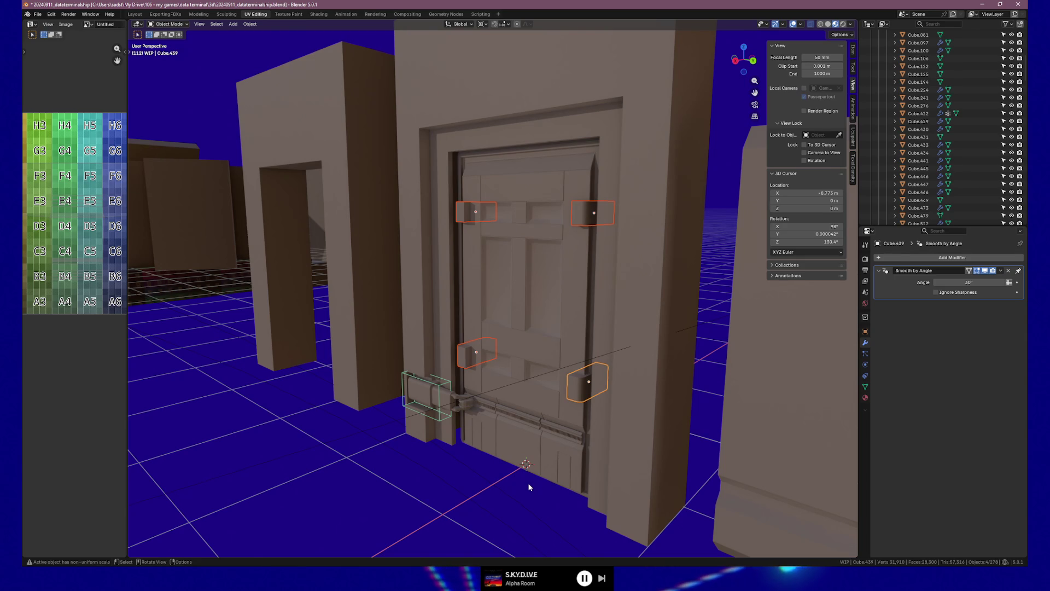
{"action": "key", "text": "g"}
{"action": "key", "text": "x"}
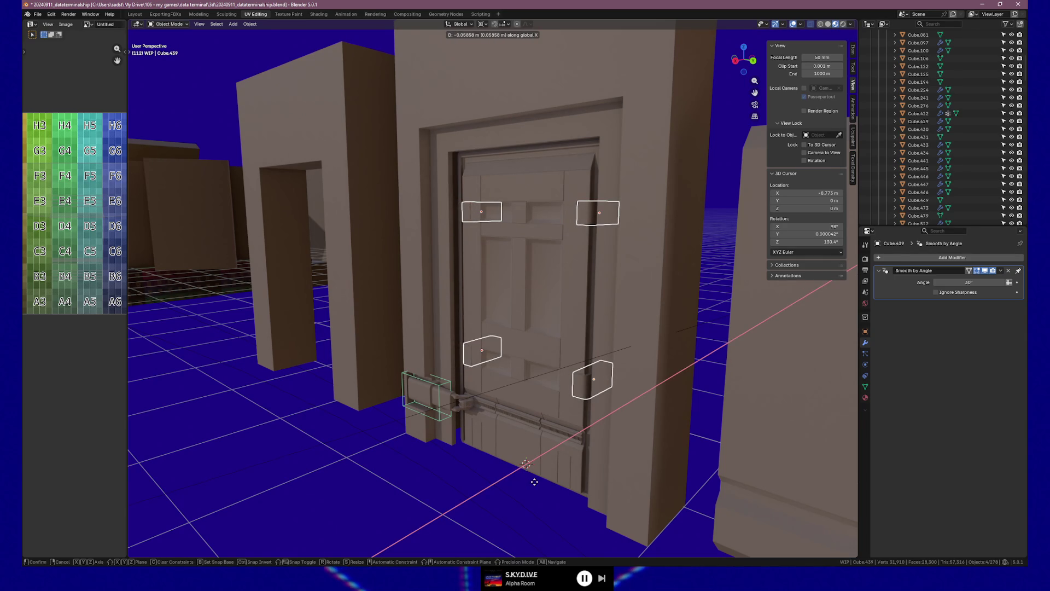
{"action": "left_click", "coordinate": [534, 481]}
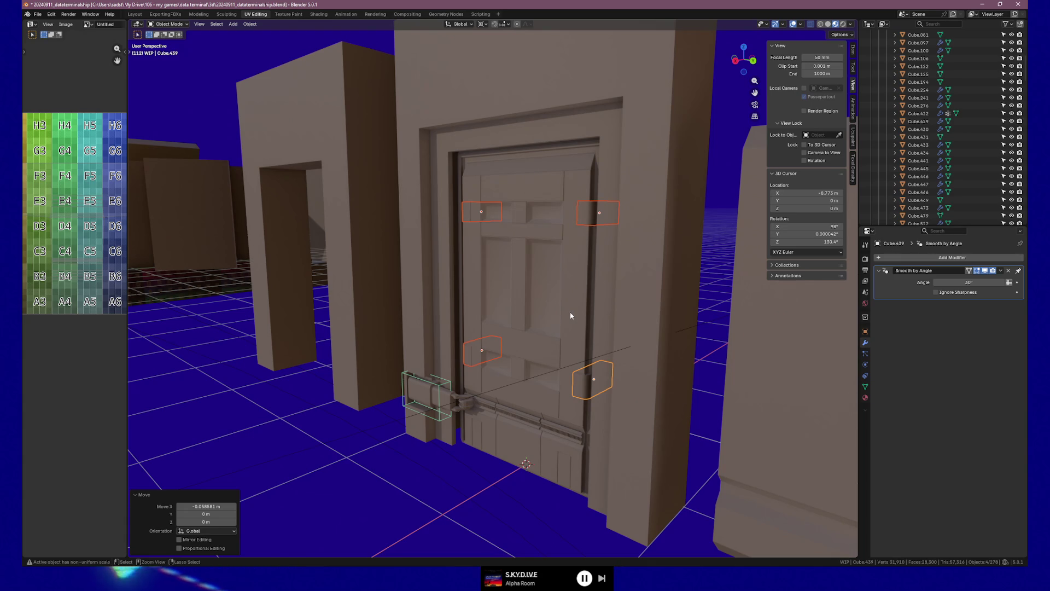
{"action": "key", "text": "ctrl+z"}
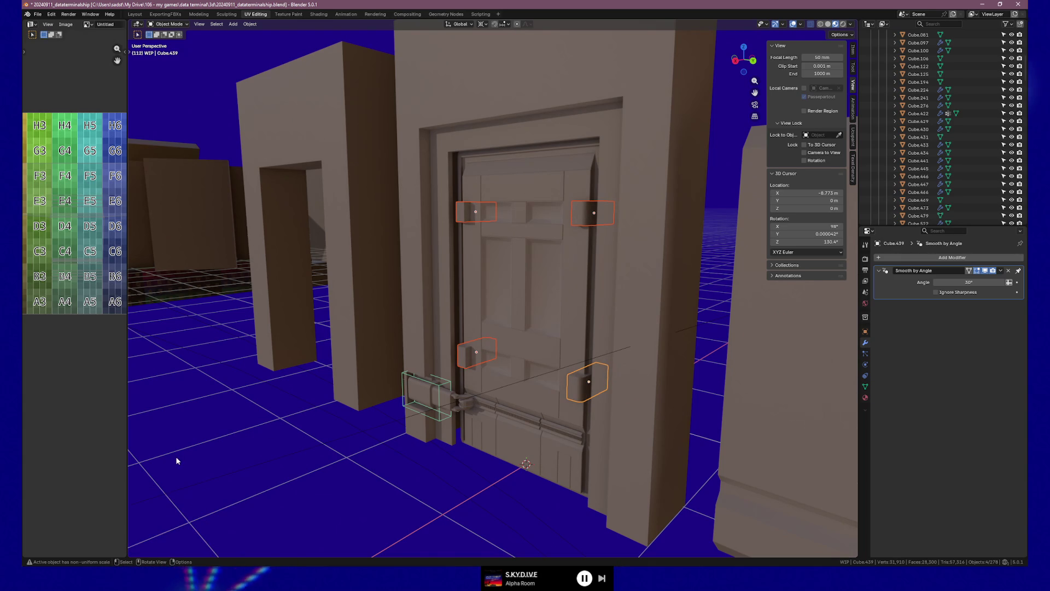
{"action": "middle_click_drag", "start_coordinate": [247, 445], "coordinate": [398, 449]}
{"action": "key", "text": "Tab"}
{"action": "key", "text": "Tab"}
{"action": "mouse_move", "coordinate": [579, 476]}
{"action": "middle_mouse_down"}
{"action": "mouse_move", "coordinate": [505, 471]}
{"action": "mouse_move", "coordinate": [576, 461]}
{"action": "middle_mouse_up"}
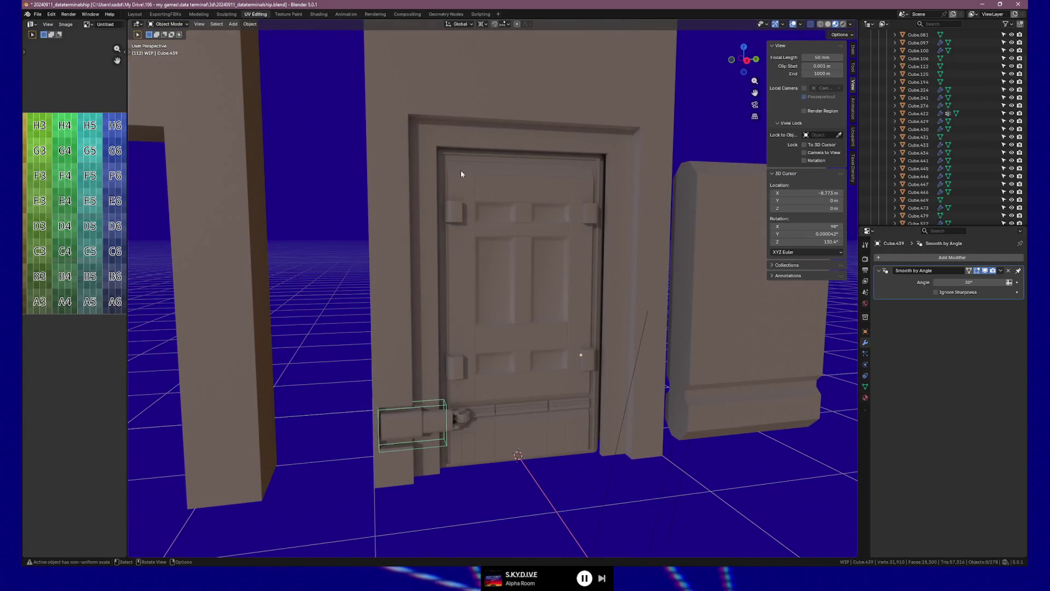
{"action": "mouse_move", "coordinate": [462, 418]}
{"action": "middle_mouse_down"}
{"action": "mouse_move", "coordinate": [510, 400]}
{"action": "mouse_move", "coordinate": [496, 399]}
{"action": "mouse_move", "coordinate": [506, 418]}
{"action": "middle_mouse_up"}
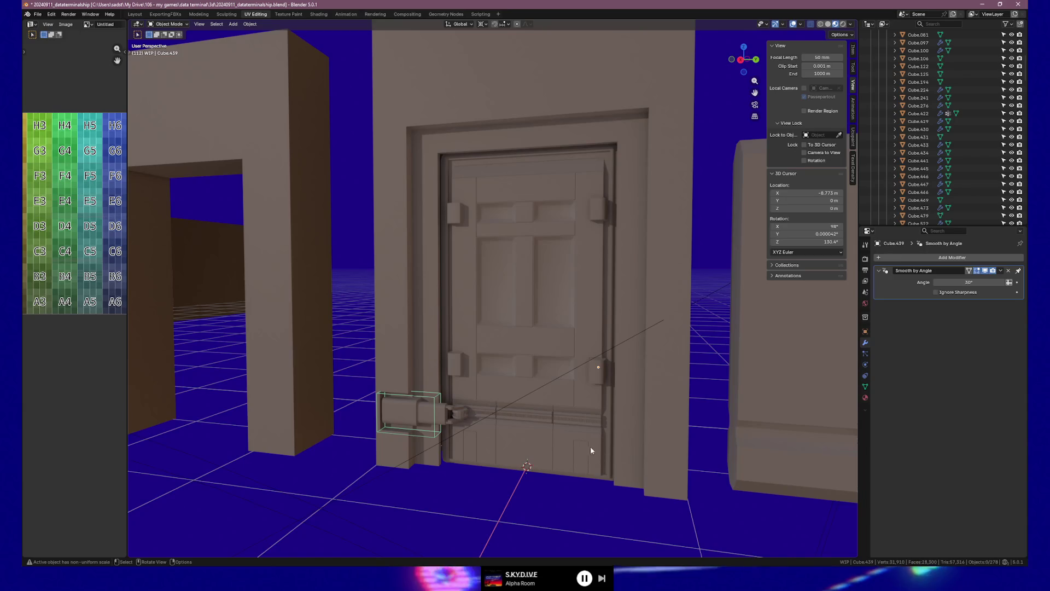
{"action": "middle_click_drag", "start_coordinate": [516, 348], "coordinate": [441, 206]}
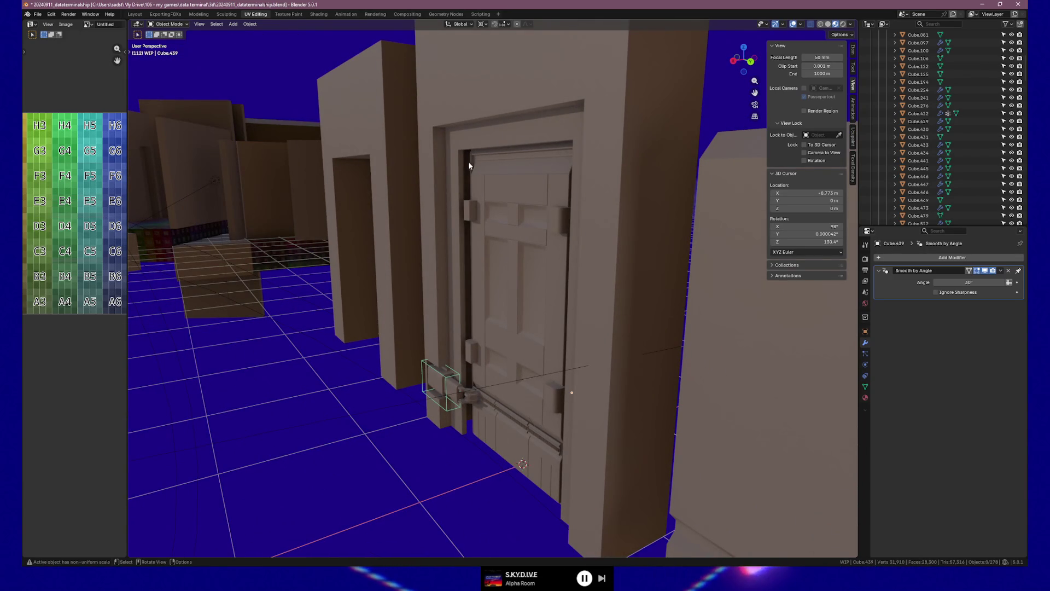
{"action": "scroll", "coordinate": [467, 176], "scroll_direction": "up", "scroll_amount": 4}
{"action": "mouse_move", "coordinate": [464, 178]}
{"action": "middle_mouse_down", "text": "shift"}
{"action": "mouse_move", "coordinate": [530, 293]}
{"action": "mouse_move", "coordinate": [509, 379]}
{"action": "mouse_move", "coordinate": [489, 346]}
{"action": "mouse_move", "coordinate": [561, 351]}
{"action": "middle_mouse_up", "text": "shift"}
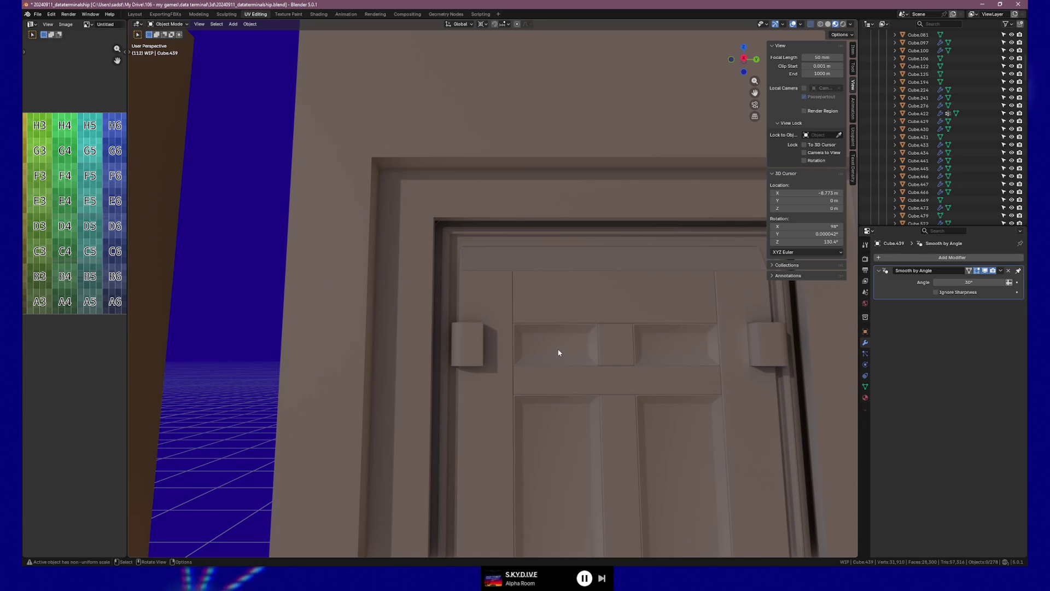
{"action": "middle_click_drag", "start_coordinate": [567, 339], "coordinate": [503, 356]}
{"action": "left_click", "coordinate": [464, 259]}
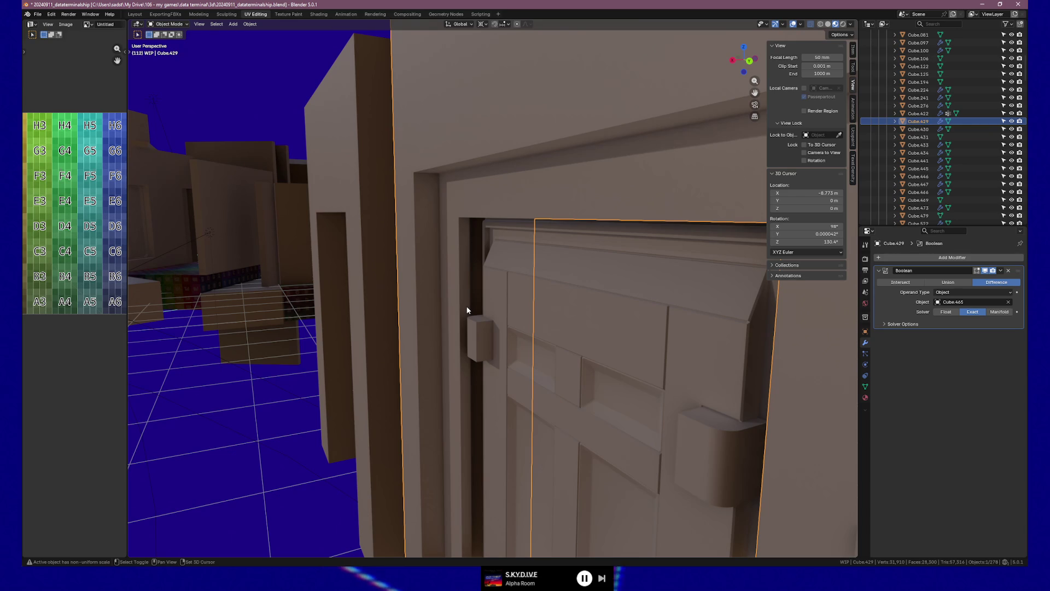
Add a cube mesh at the 3D cursor by the door's foot and select the new Cube.470.
{"action": "key", "text": "shift+a"}
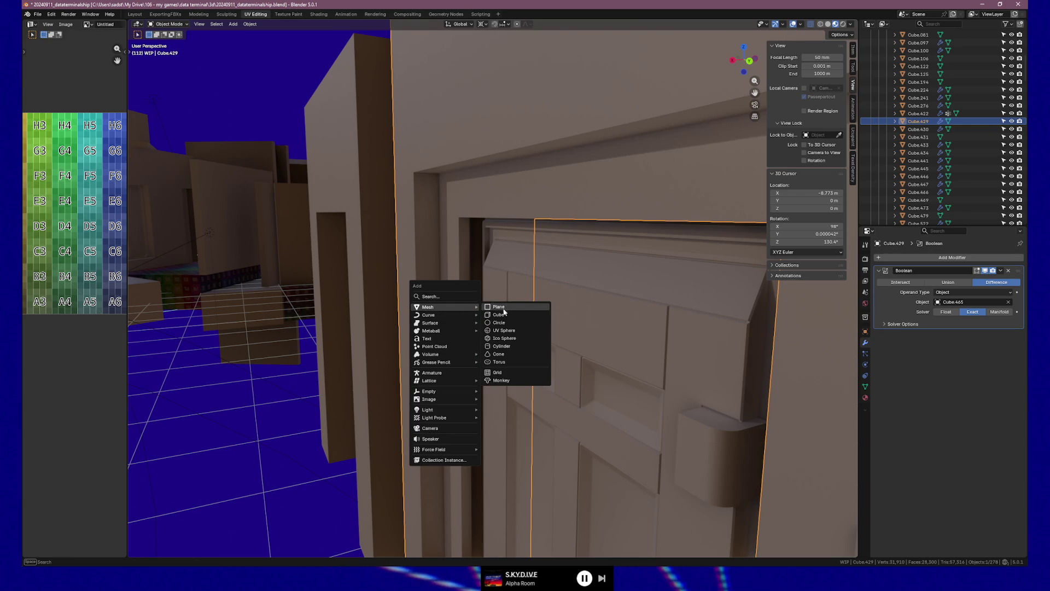
{"action": "left_click", "coordinate": [498, 315]}
{"action": "left_click", "coordinate": [454, 335]}
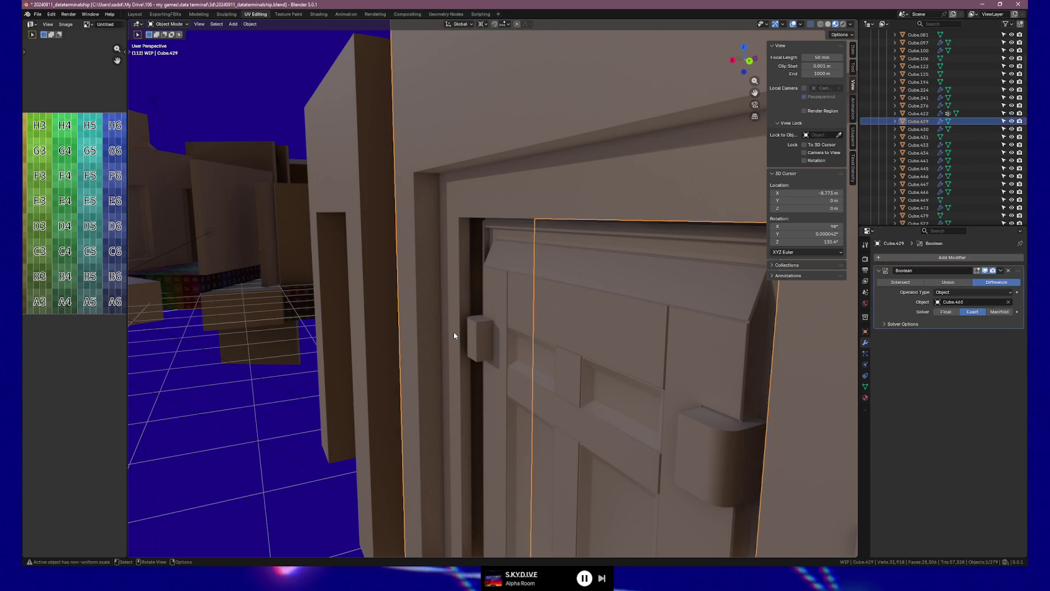
{"action": "scroll", "coordinate": [454, 335], "scroll_direction": "down", "scroll_amount": 4}
{"action": "mouse_move", "coordinate": [454, 334]}
{"action": "middle_mouse_down"}
{"action": "mouse_move", "coordinate": [526, 403]}
{"action": "mouse_move", "coordinate": [568, 399]}
{"action": "mouse_move", "coordinate": [536, 381]}
{"action": "mouse_move", "coordinate": [577, 379]}
{"action": "middle_mouse_up"}
{"action": "scroll", "coordinate": [516, 491], "scroll_direction": "up", "scroll_amount": 4}
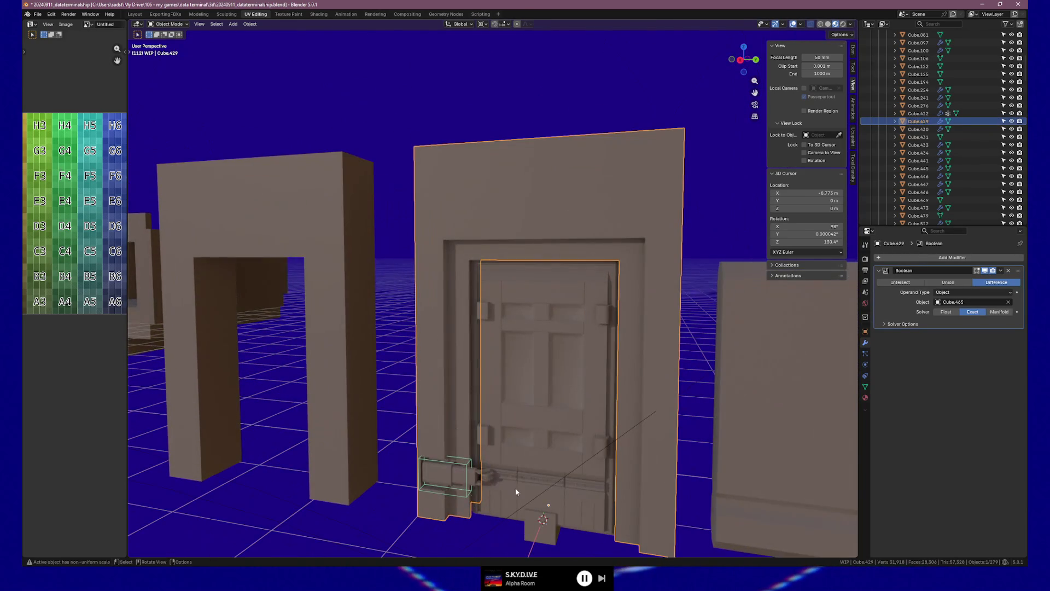
{"action": "left_click", "coordinate": [542, 525]}
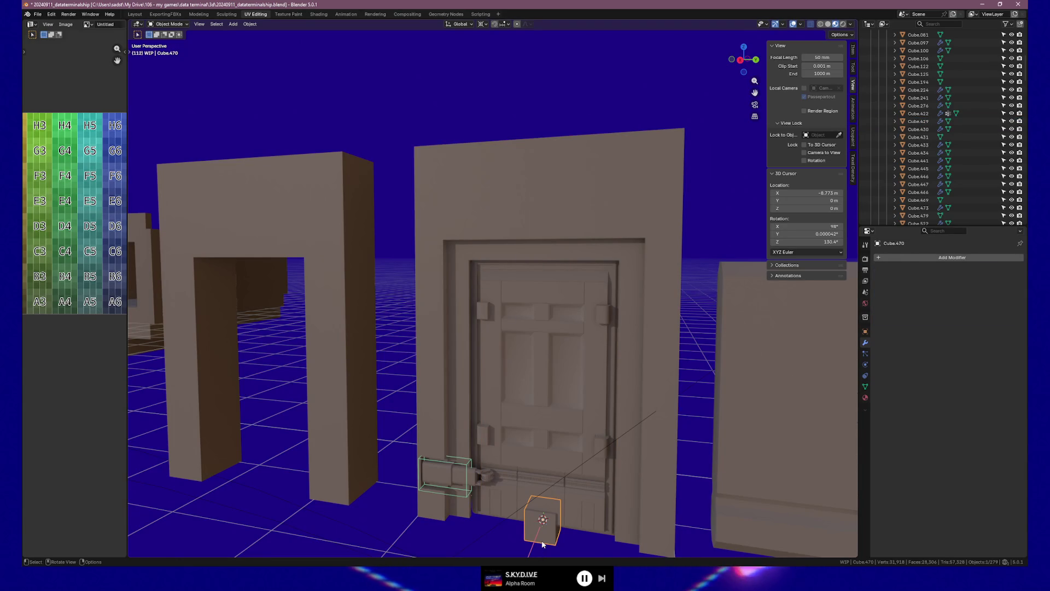
{"action": "middle_click_drag", "start_coordinate": [558, 514], "coordinate": [627, 512]}
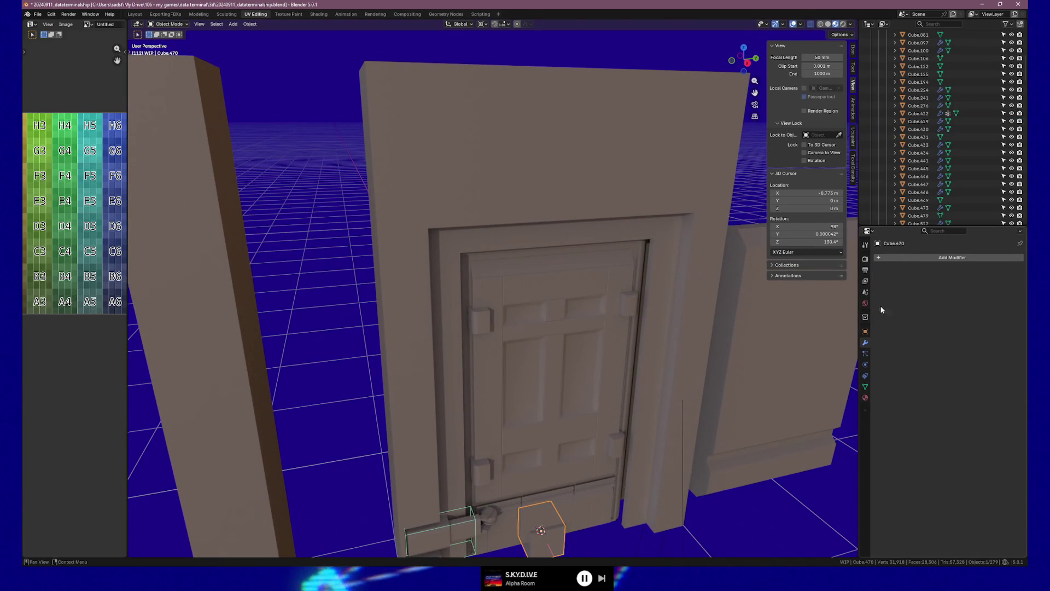
Give Cube.470 a Mirror modifier with X and Y enabled, then enter Edit Mode.
{"action": "left_click", "coordinate": [878, 258]}
{"action": "type", "text": "mirror"}
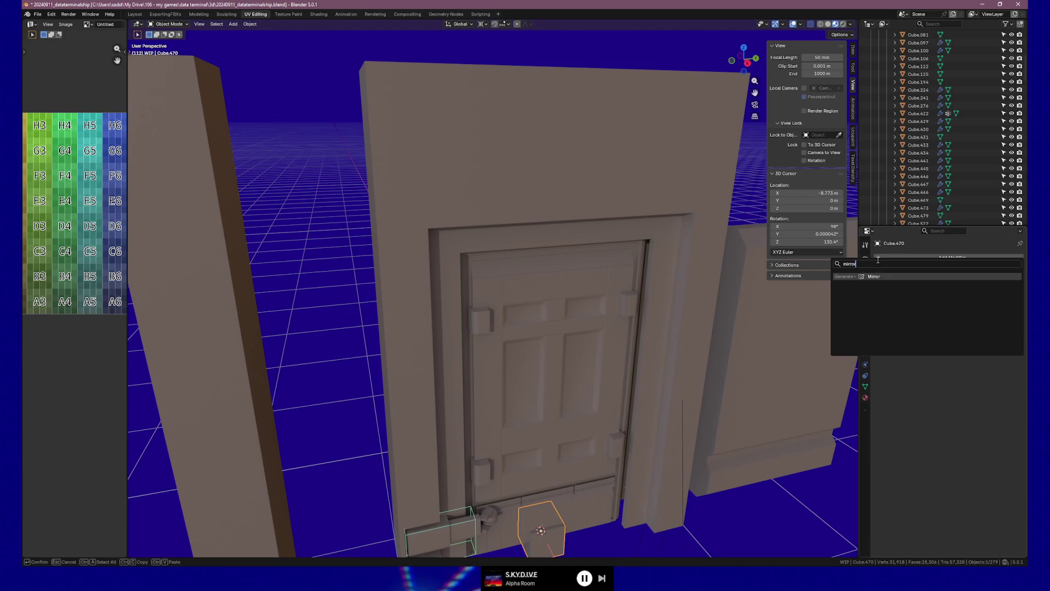
{"action": "key", "text": "Return"}
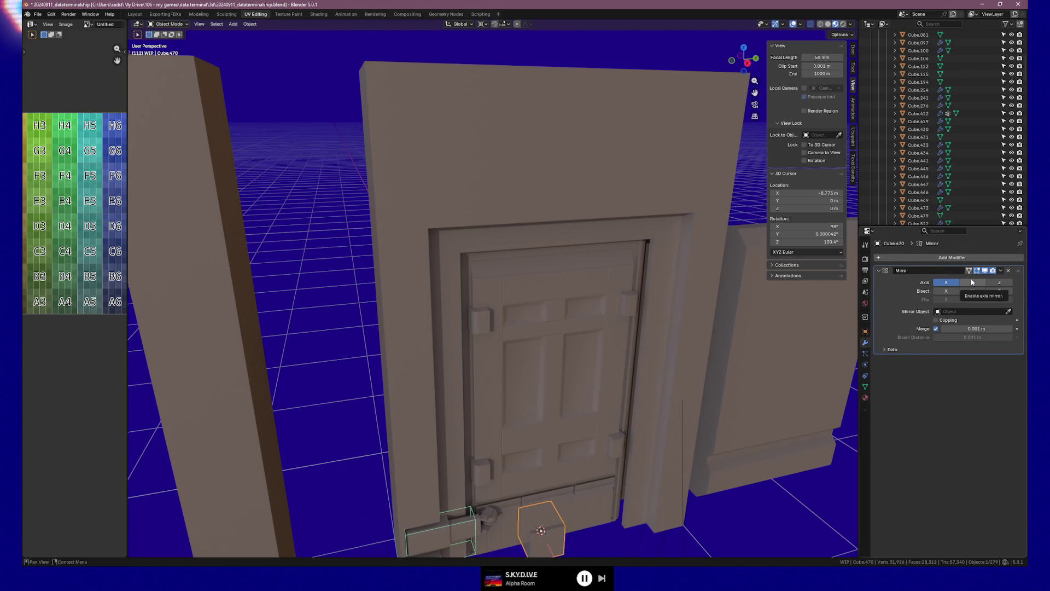
{"action": "left_click", "coordinate": [972, 282]}
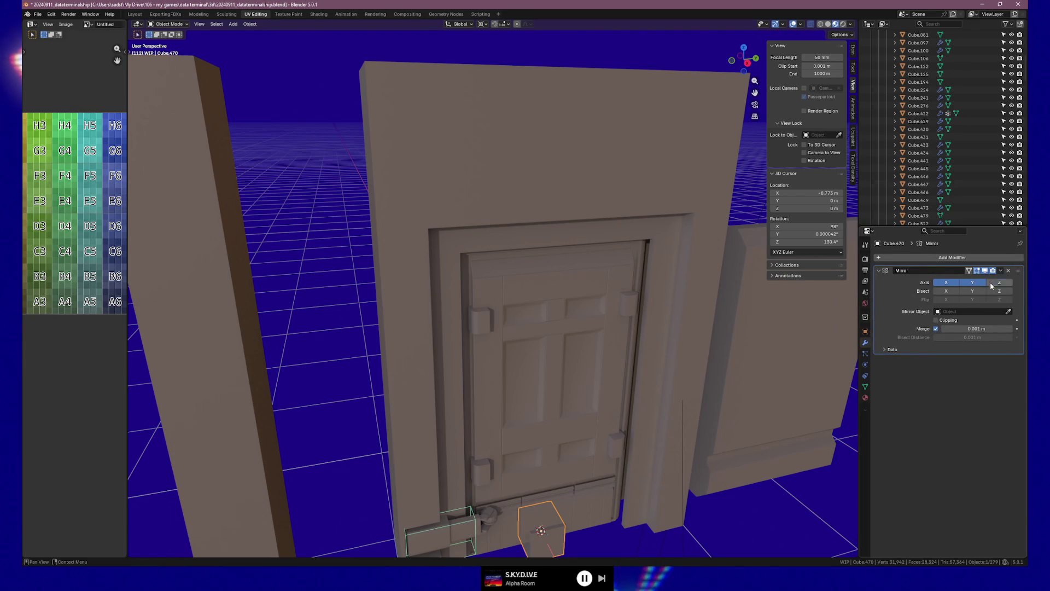
{"action": "scroll", "coordinate": [700, 416], "scroll_direction": "up", "scroll_amount": 3}
{"action": "mouse_move", "coordinate": [693, 429]}
{"action": "middle_mouse_down"}
{"action": "mouse_move", "coordinate": [649, 346]}
{"action": "mouse_move", "coordinate": [558, 258]}
{"action": "mouse_move", "coordinate": [540, 263]}
{"action": "middle_mouse_up"}
{"action": "key", "text": "Tab"}
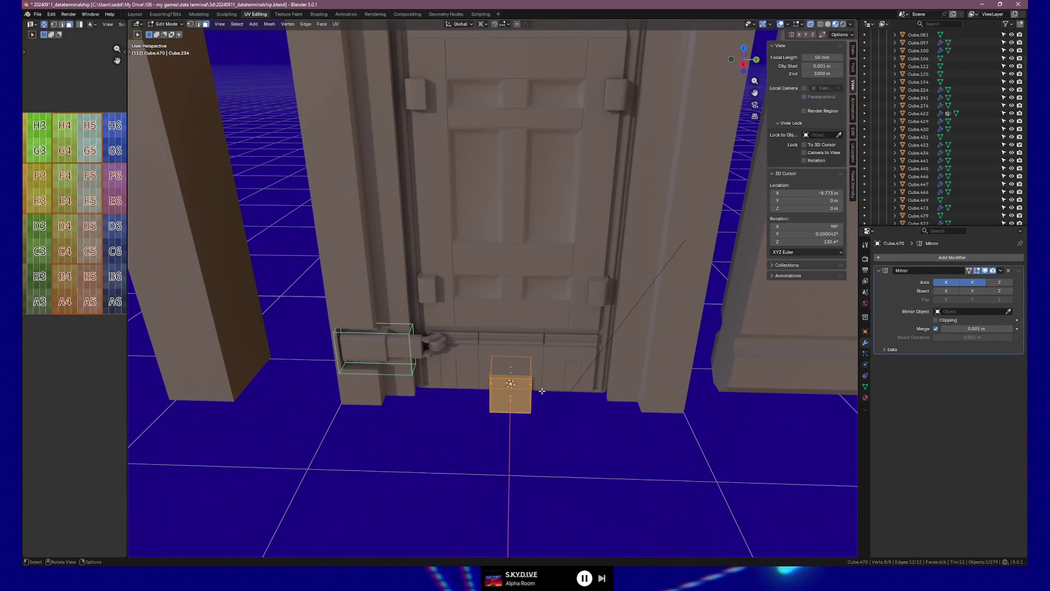
Shrink the cube's mesh to 0.312 while keeping its height, then shift it 0.0989 m along X.
{"action": "key", "text": "s"}
{"action": "key", "text": "shift+z"}
{"action": "left_click", "coordinate": [514, 403]}
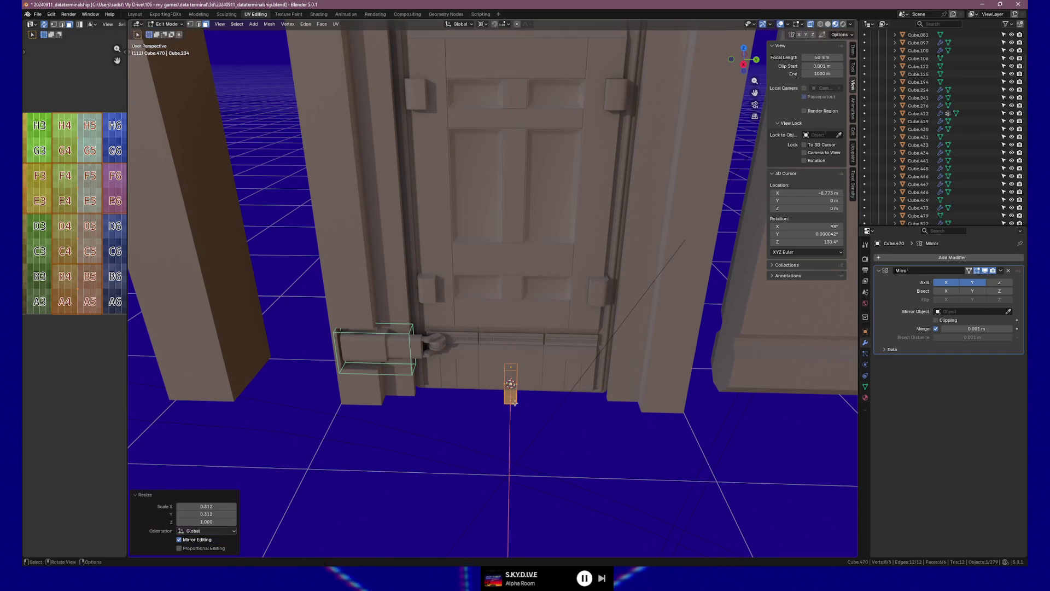
{"action": "key", "text": "g"}
{"action": "key", "text": "x"}
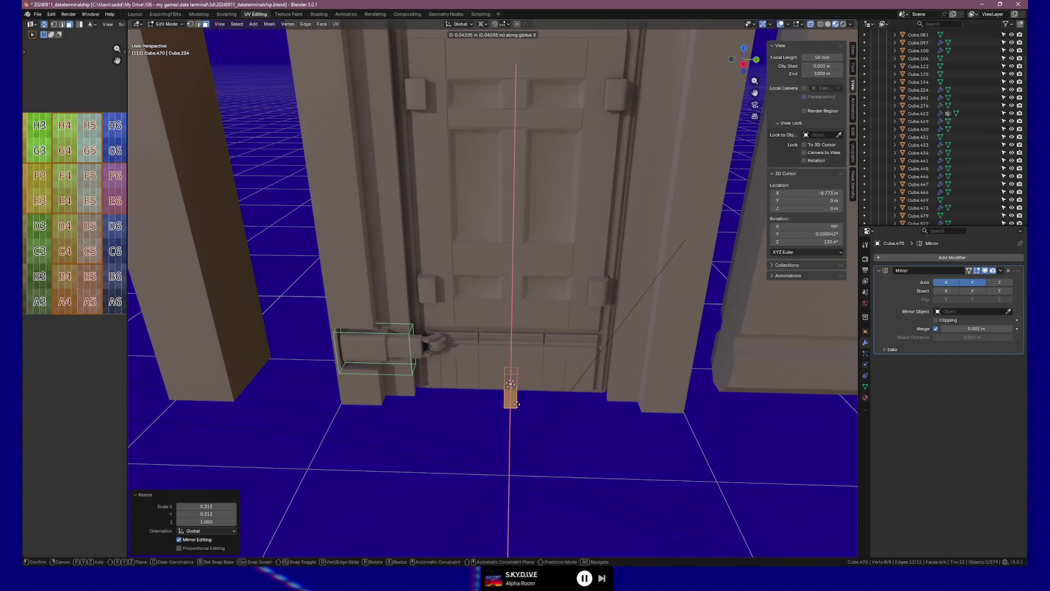
{"action": "left_click", "coordinate": [518, 409]}
Thin the trim piece to 0.371 along Y and raise it slightly along Z.
{"action": "middle_click_drag", "start_coordinate": [525, 406], "coordinate": [506, 432]}
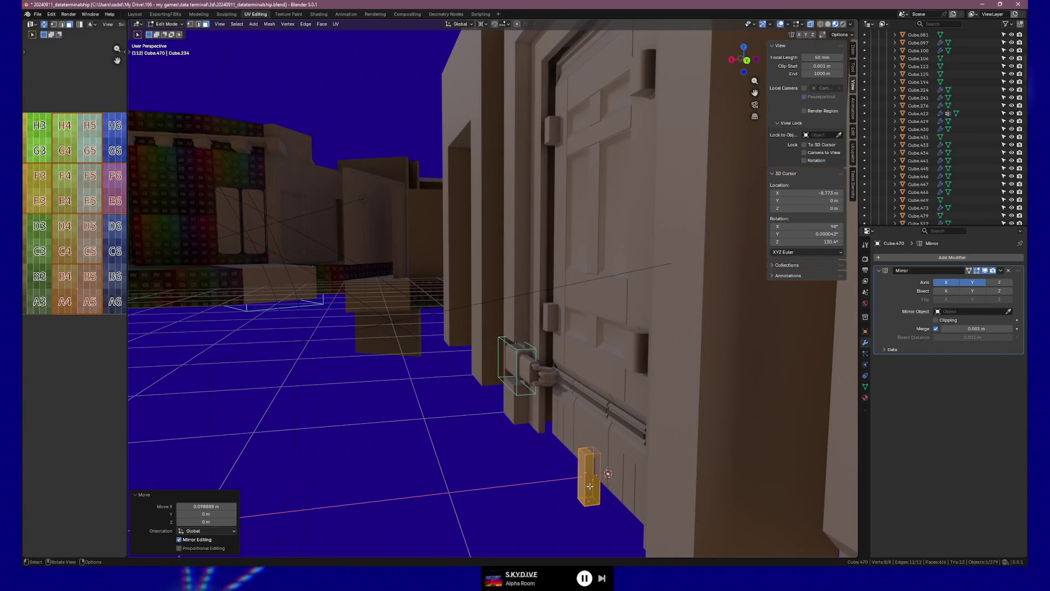
{"action": "key", "text": "s"}
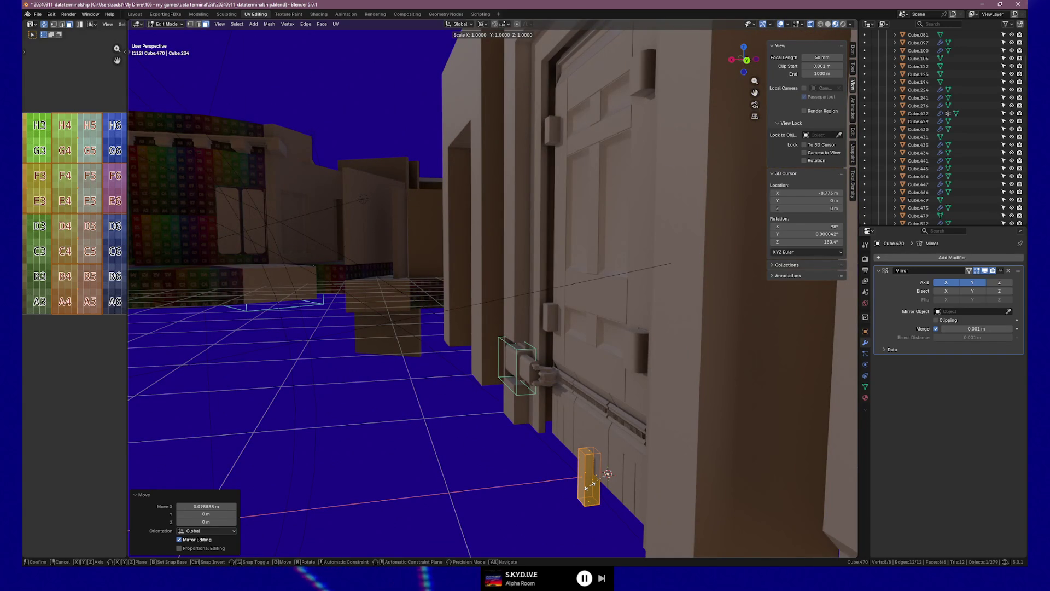
{"action": "key", "text": "y"}
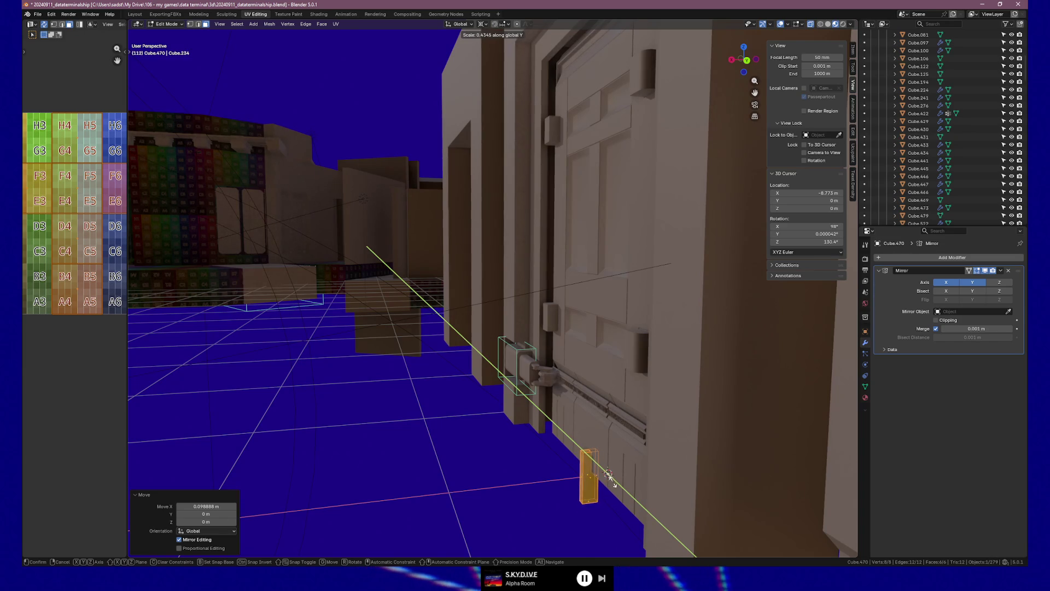
{"action": "left_click", "coordinate": [613, 483]}
{"action": "key", "text": "g"}
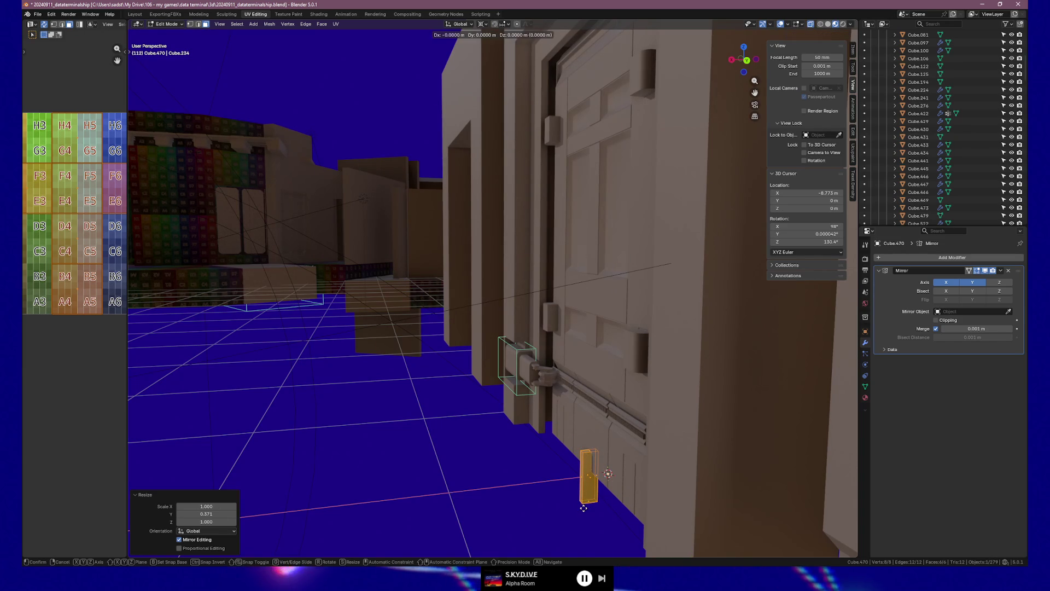
{"action": "key", "text": "z"}
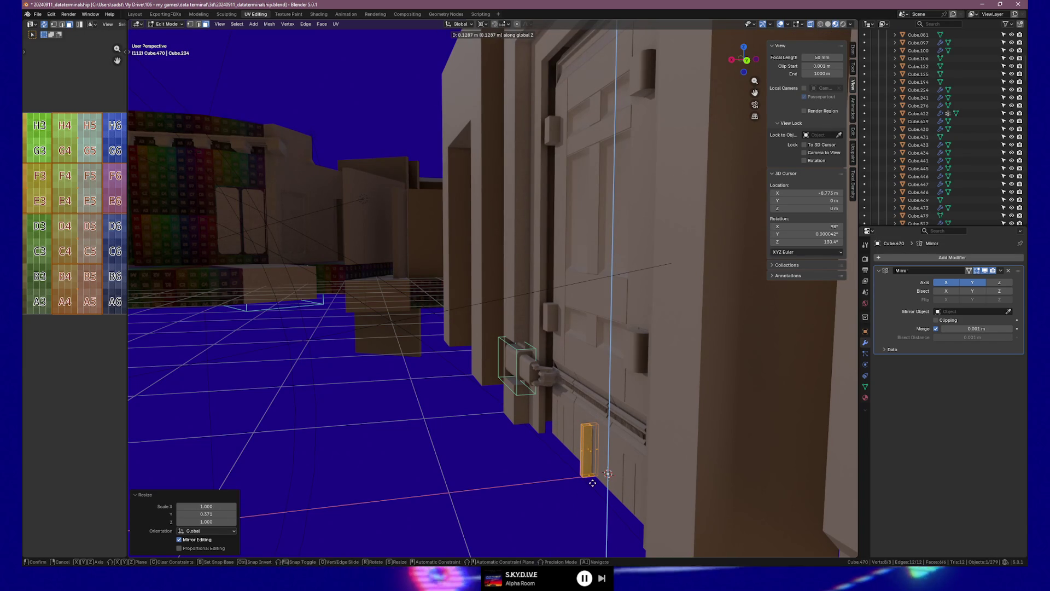
{"action": "left_click", "coordinate": [593, 482]}
In Left Orthographic view, slide the piece 0.047958 m along Y against the door's lower edge.
{"action": "key", "text": "KP_1"}
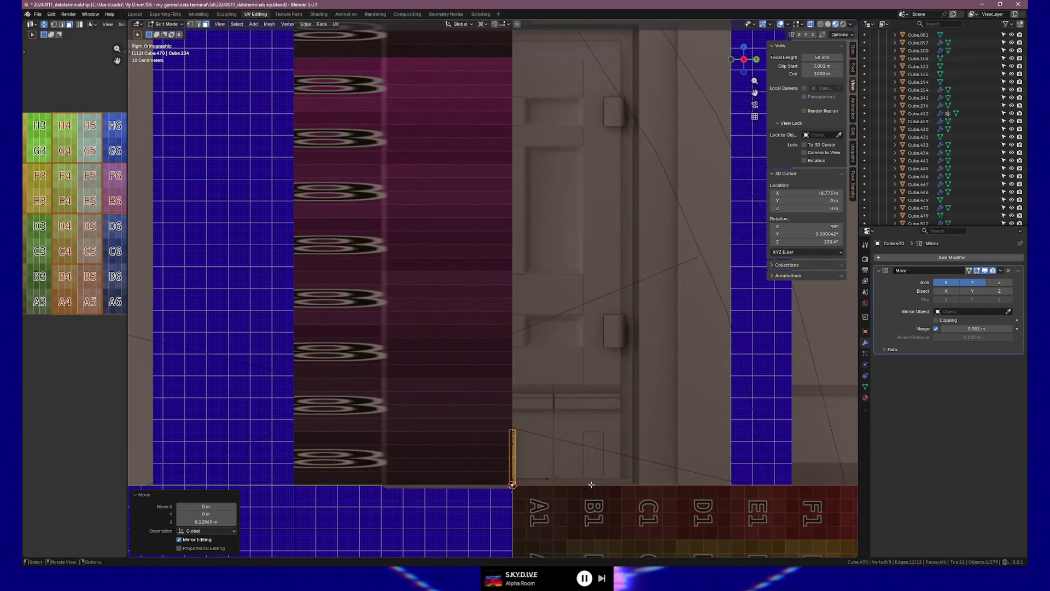
{"action": "key", "text": "ctrl+KP_3"}
{"action": "scroll", "coordinate": [567, 490], "scroll_direction": "up", "scroll_amount": 1}
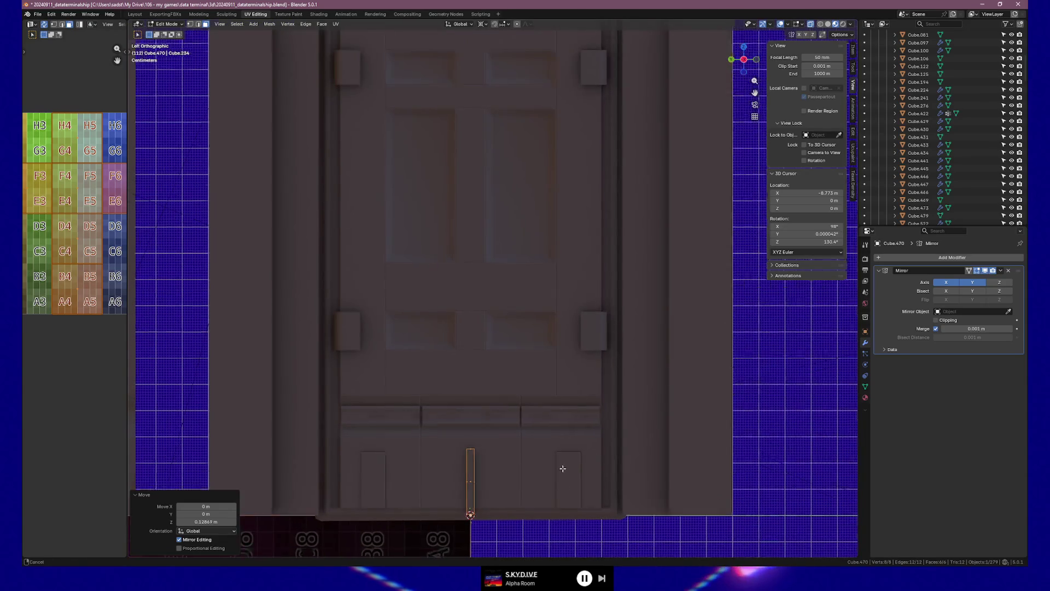
{"action": "middle_click_drag", "start_coordinate": [558, 478], "coordinate": [606, 440], "text": "shift"}
{"action": "key", "text": "g"}
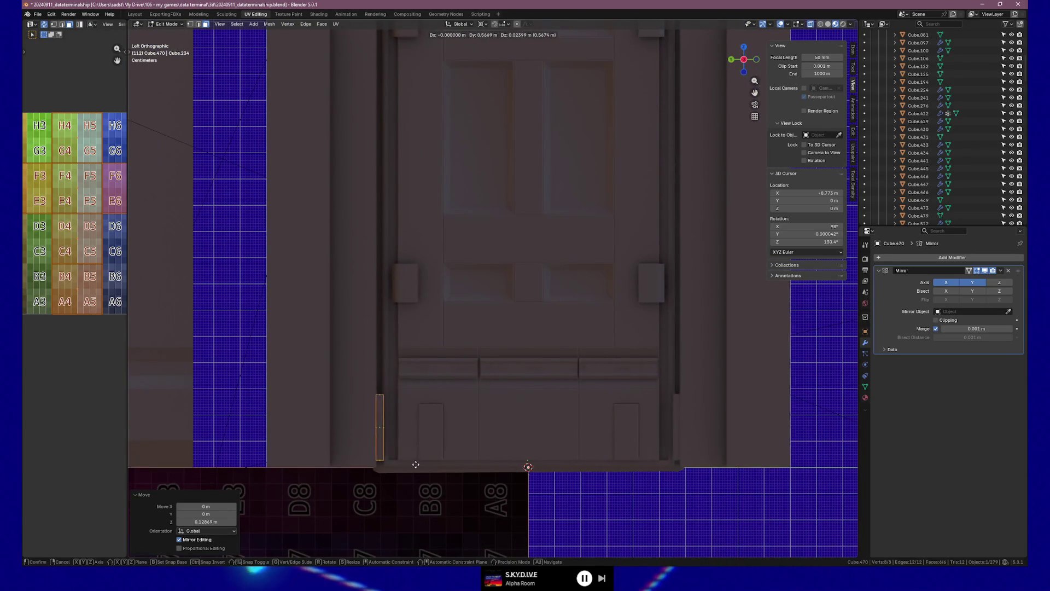
{"action": "left_click", "coordinate": [415, 468]}
{"action": "key", "text": "g"}
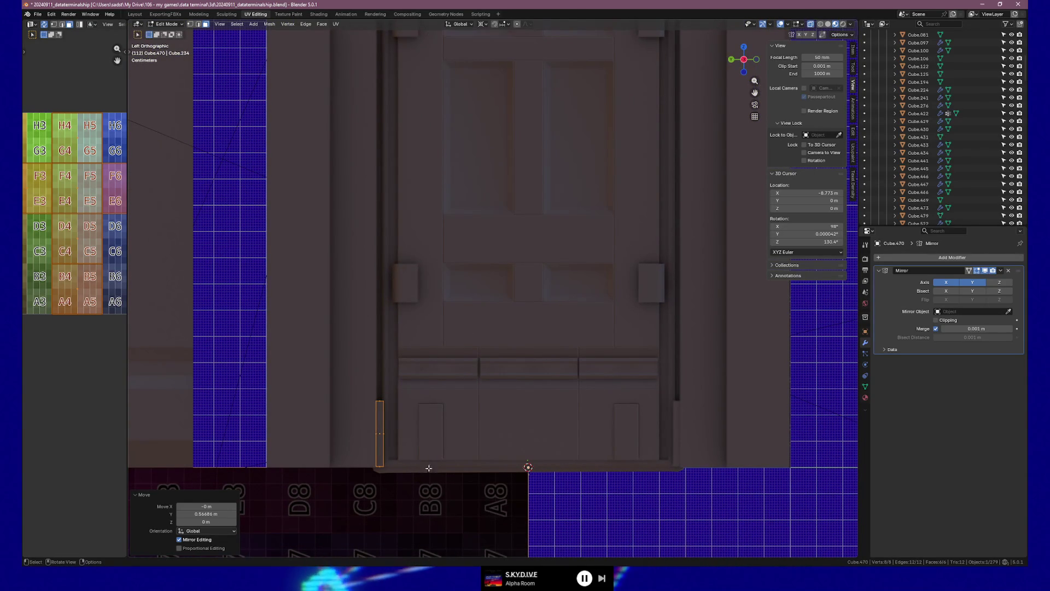
{"action": "key", "text": "y"}
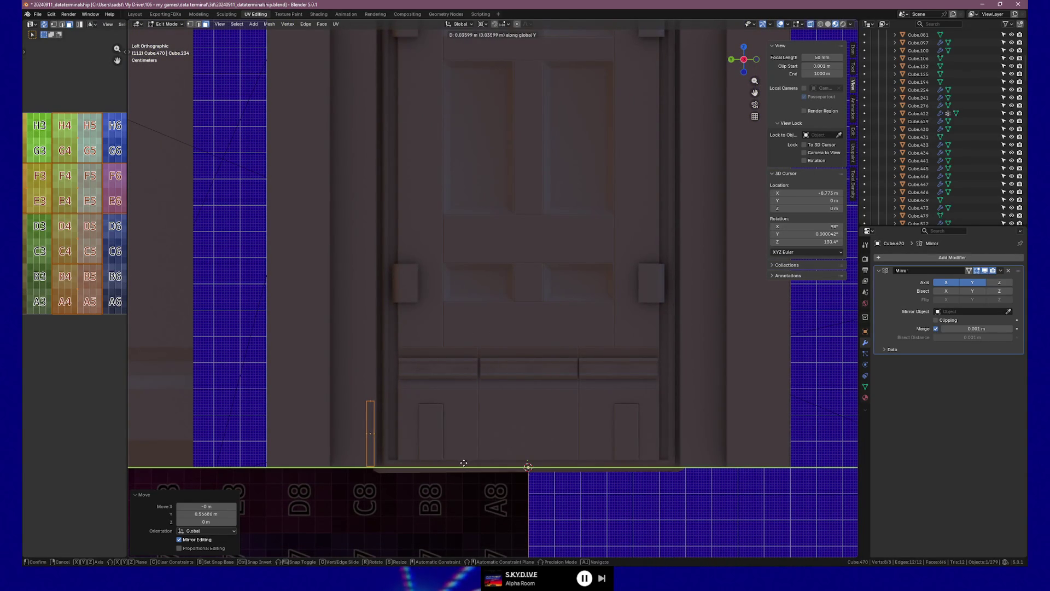
{"action": "left_click", "coordinate": [461, 463]}
{"action": "mouse_move", "coordinate": [459, 462]}
{"action": "middle_mouse_down"}
{"action": "mouse_move", "coordinate": [448, 448]}
{"action": "mouse_move", "coordinate": [382, 469]}
{"action": "mouse_move", "coordinate": [535, 446]}
{"action": "middle_mouse_up"}
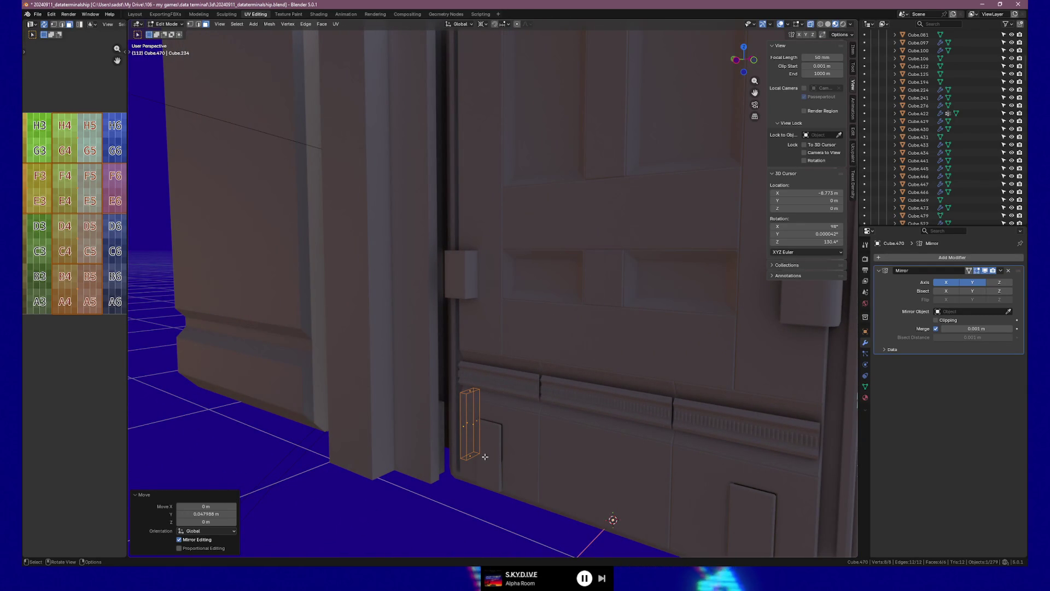
Try lifting and vertically scaling the strip, then undo to return it to the door's bottom.
{"action": "key", "text": "g"}
{"action": "key", "text": "z"}
{"action": "left_click", "coordinate": [454, 117]}
{"action": "key", "text": "s"}
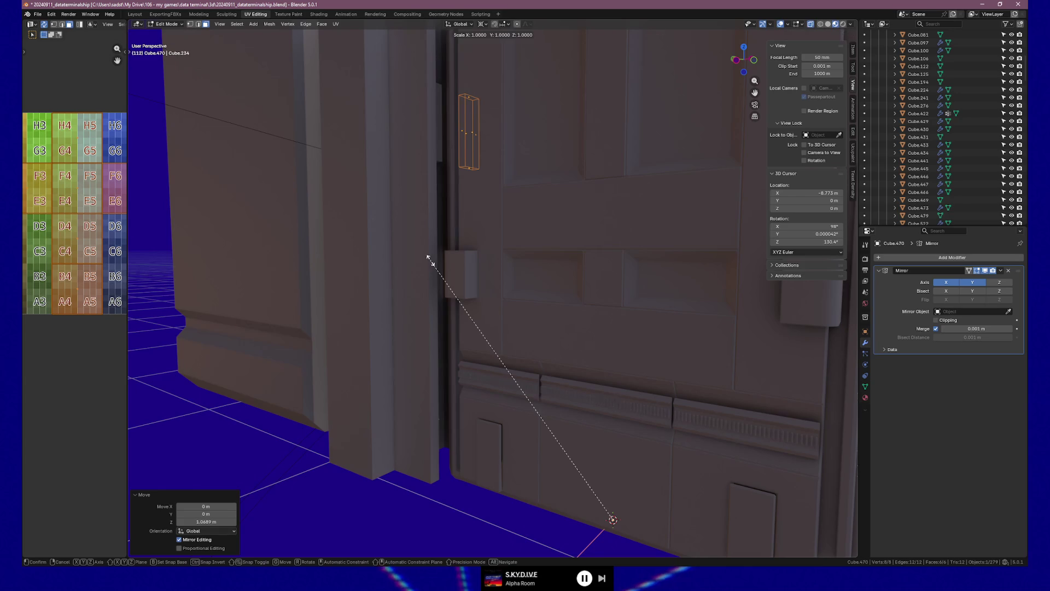
{"action": "key", "text": "z"}
{"action": "key", "text": "Escape"}
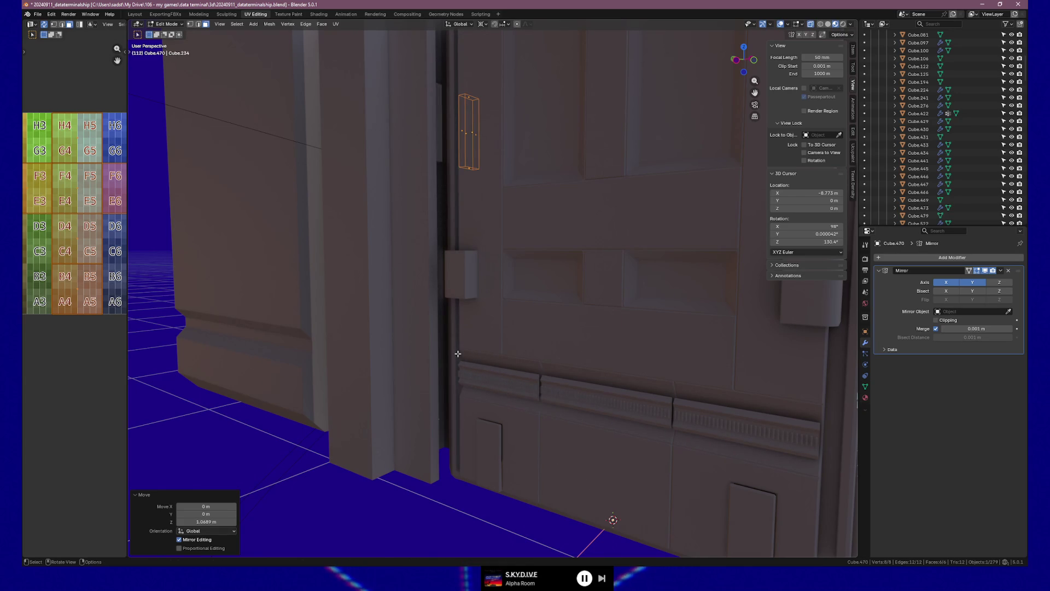
{"action": "key", "text": "s"}
{"action": "key", "text": "z"}
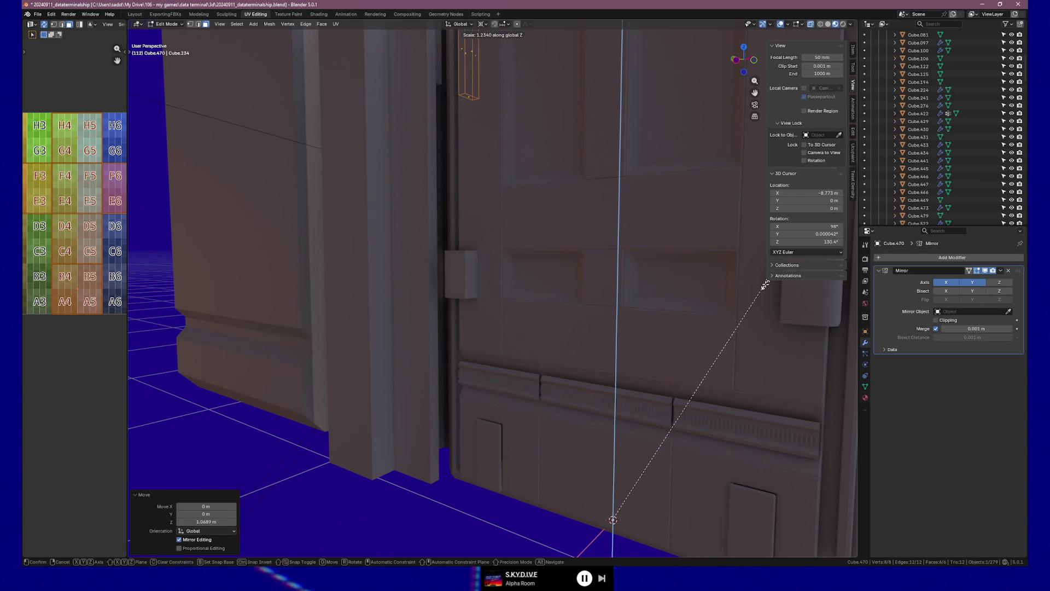
{"action": "key", "text": "Escape"}
{"action": "key", "text": "ctrl+z"}
Stretch the strip along Z to 6.098, then rescale it to 1.391 up the door edge.
{"action": "key", "text": "s"}
{"action": "key", "text": "z"}
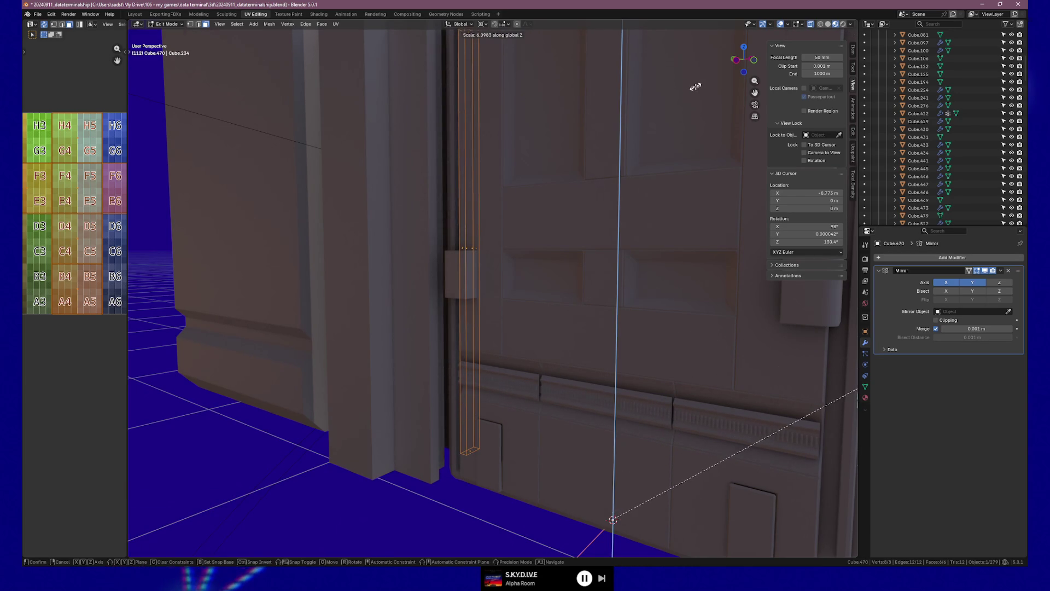
{"action": "left_click", "coordinate": [675, 100]}
{"action": "mouse_move", "coordinate": [675, 100]}
{"action": "middle_mouse_down"}
{"action": "mouse_move", "coordinate": [574, 274]}
{"action": "mouse_move", "coordinate": [441, 221]}
{"action": "mouse_move", "coordinate": [440, 249]}
{"action": "middle_mouse_up"}
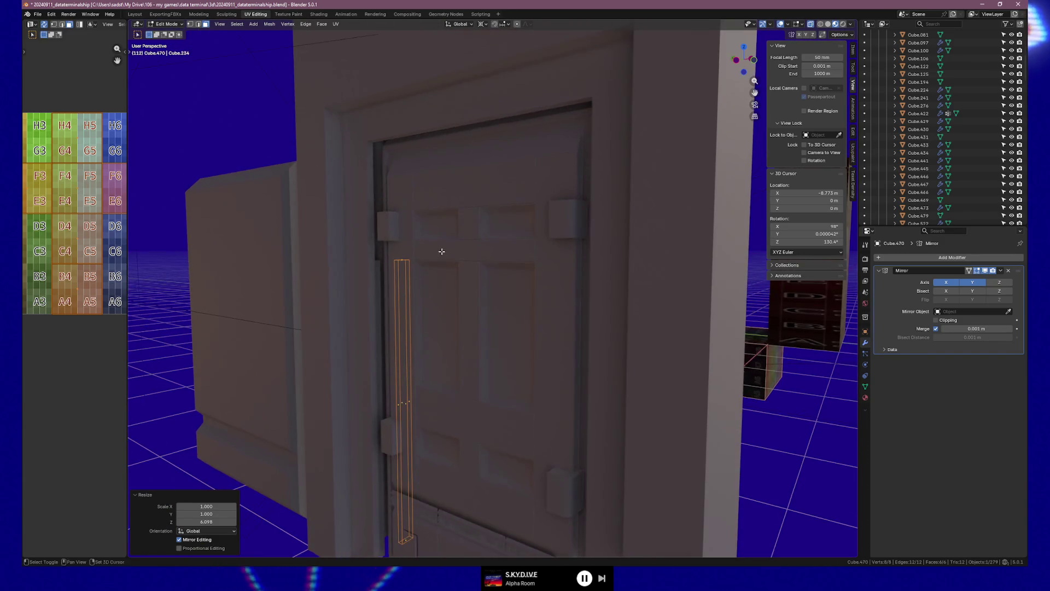
{"action": "key", "text": "s"}
{"action": "key", "text": "z"}
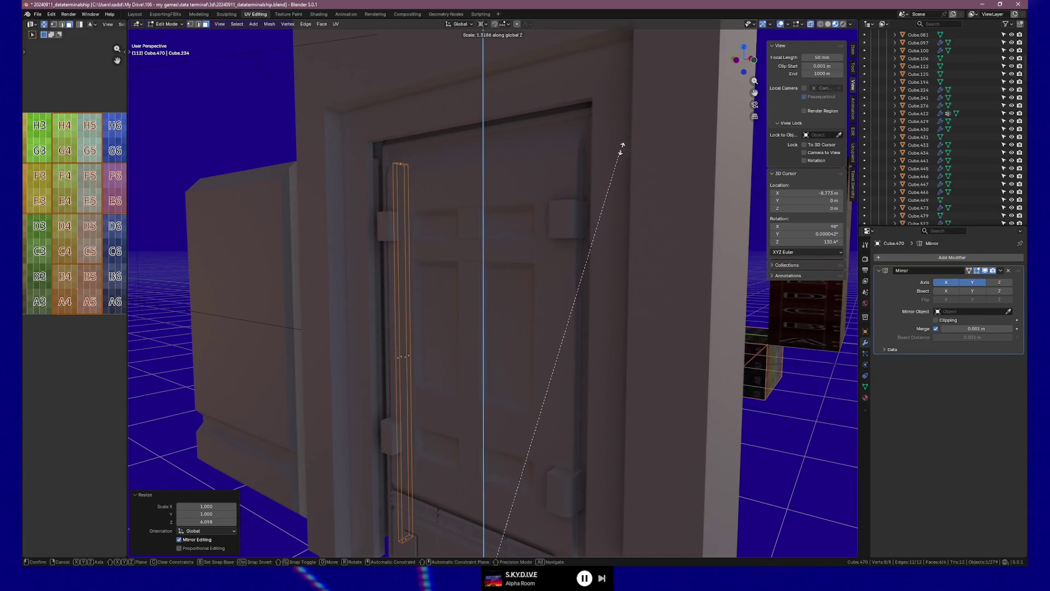
{"action": "left_click", "coordinate": [646, 131]}
{"action": "mouse_move", "coordinate": [436, 274]}
{"action": "middle_mouse_down"}
{"action": "mouse_move", "coordinate": [408, 279]}
{"action": "mouse_move", "coordinate": [589, 300]}
{"action": "mouse_move", "coordinate": [543, 310]}
{"action": "mouse_move", "coordinate": [587, 197]}
{"action": "mouse_move", "coordinate": [533, 232]}
{"action": "middle_mouse_up"}
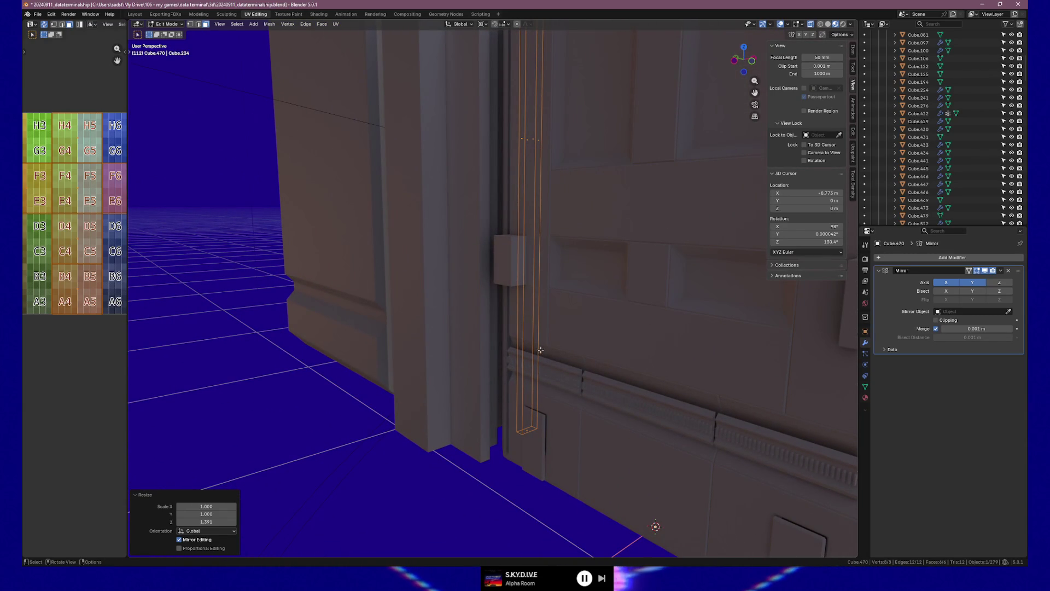
Cancel a trial rotation of the strip and bring up the Pivot Point menu.
{"action": "key", "text": "r"}
{"action": "key", "text": "z"}
{"action": "key", "text": "Escape"}
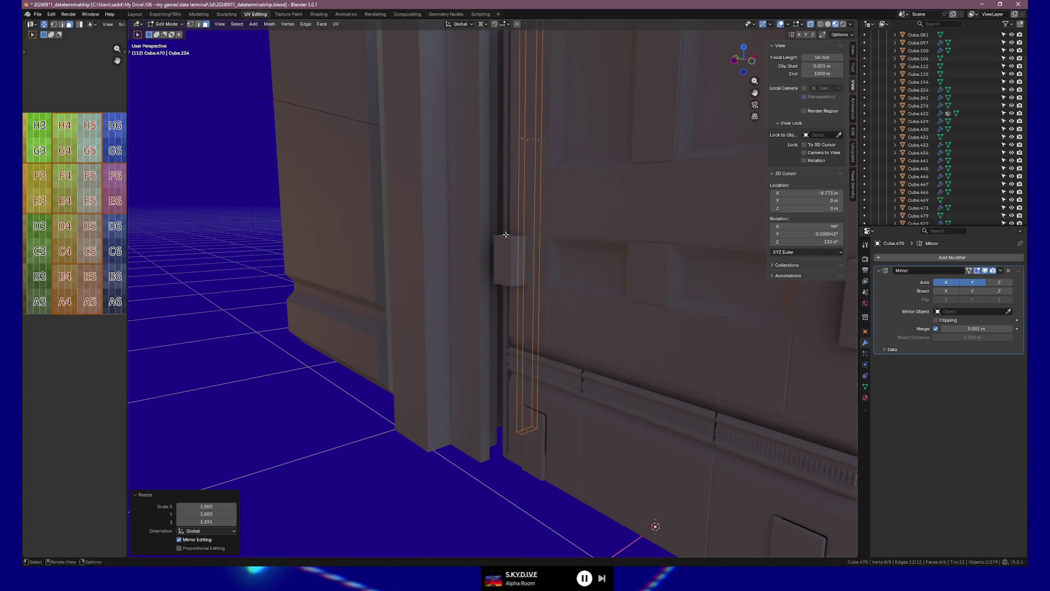
{"action": "left_click", "coordinate": [482, 24]}
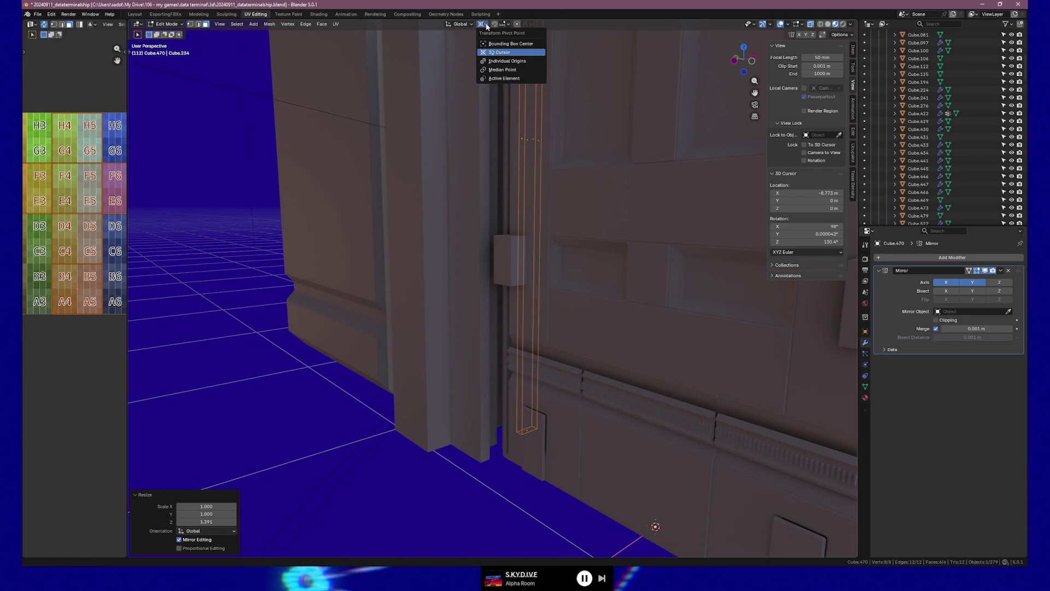
Set the pivot to Individual Origins and rotate the strip 36° about Z.
{"action": "left_click", "coordinate": [508, 62]}
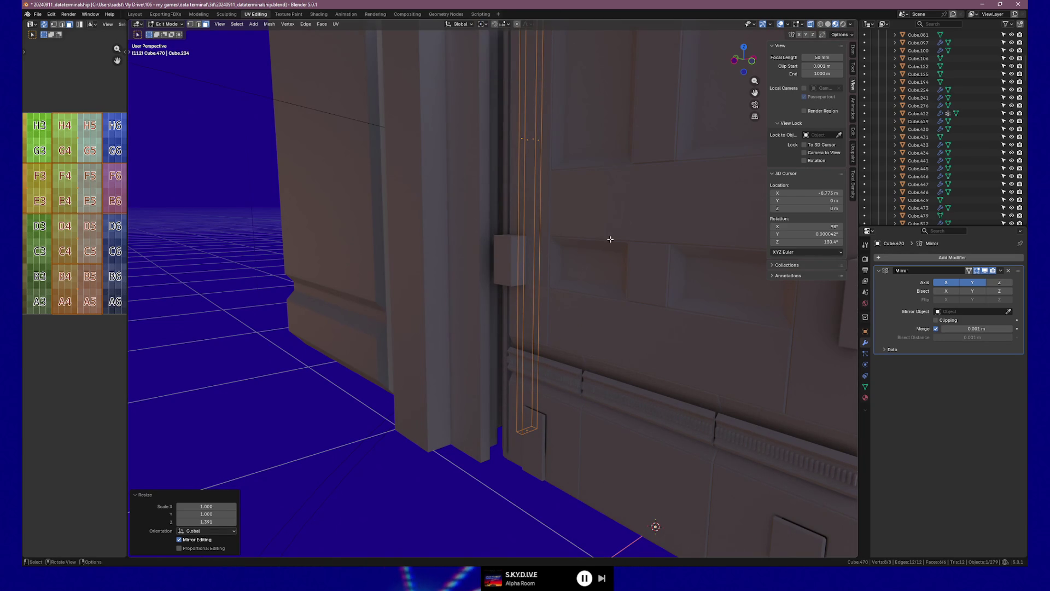
{"action": "key", "text": "r"}
{"action": "type", "text": "36"}
{"action": "key", "text": "Return"}
{"action": "mouse_move", "coordinate": [537, 271]}
{"action": "middle_mouse_down"}
{"action": "mouse_move", "coordinate": [553, 270]}
{"action": "mouse_move", "coordinate": [471, 274]}
{"action": "mouse_move", "coordinate": [549, 254]}
{"action": "middle_mouse_up"}
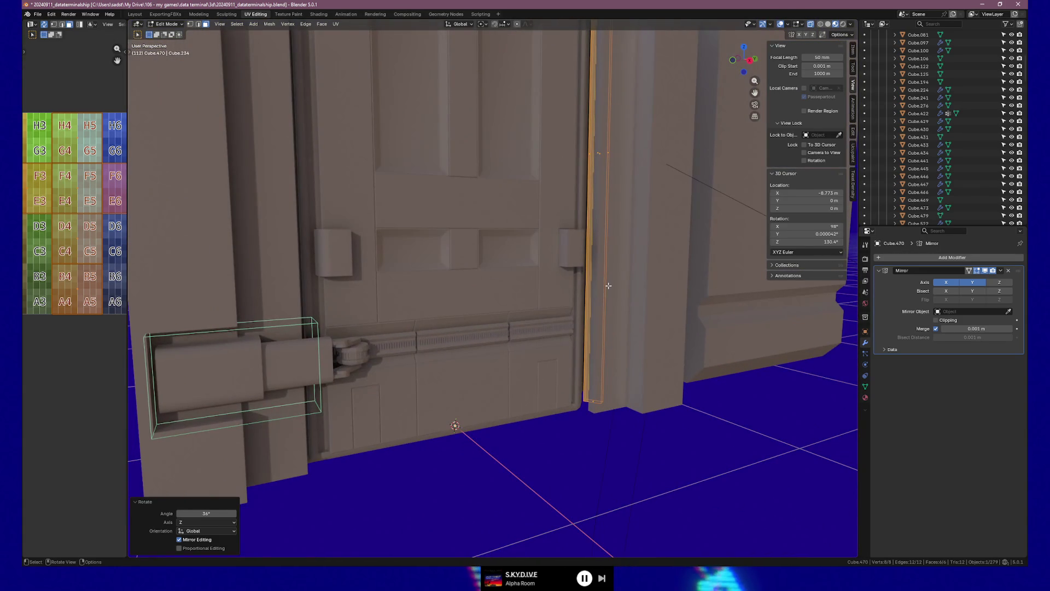
{"action": "middle_click_drag", "start_coordinate": [599, 297], "coordinate": [595, 323]}
Nudge the strip horizontally against the door edge, then lower it slightly along Z.
{"action": "key", "text": "g"}
{"action": "key", "text": "shift+z"}
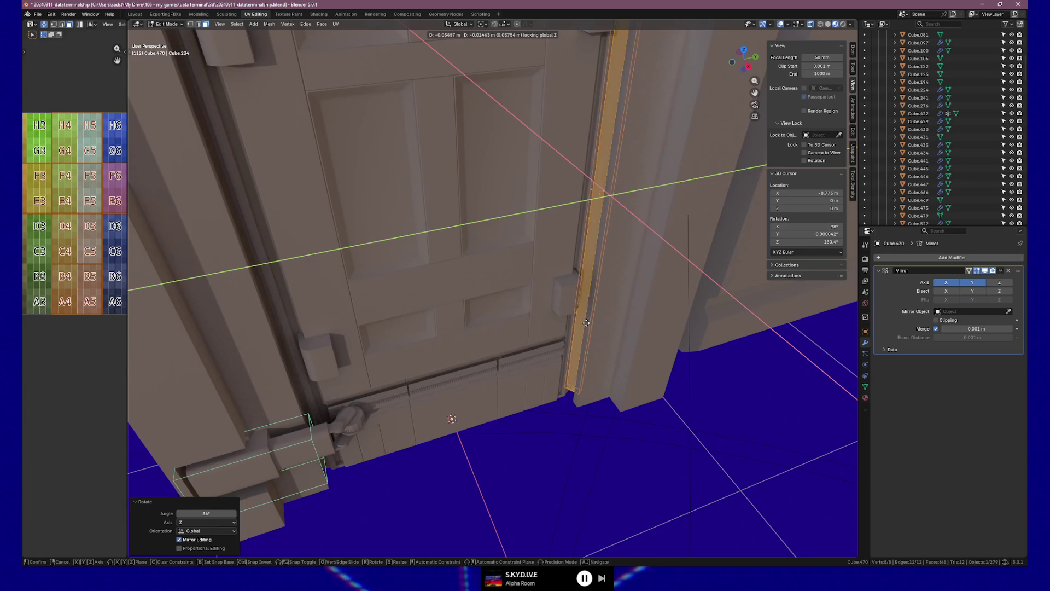
{"action": "left_click", "coordinate": [586, 323]}
{"action": "mouse_move", "coordinate": [600, 340]}
{"action": "middle_mouse_down"}
{"action": "mouse_move", "coordinate": [586, 326]}
{"action": "mouse_move", "coordinate": [602, 317]}
{"action": "mouse_move", "coordinate": [588, 276]}
{"action": "middle_mouse_up"}
{"action": "key", "text": "g"}
{"action": "key", "text": "z"}
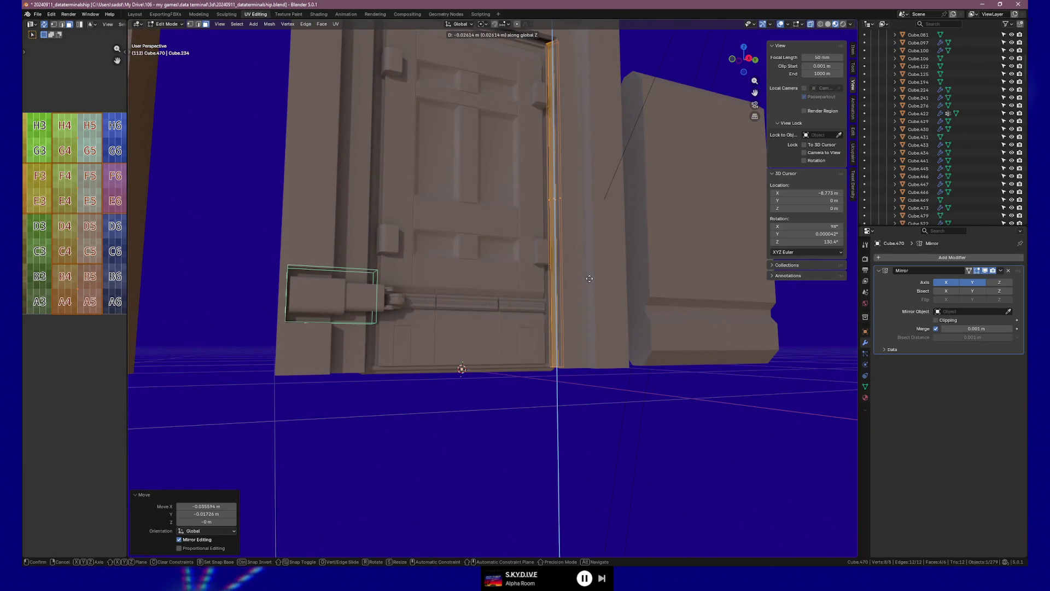
{"action": "left_click", "coordinate": [588, 279]}
Stretch the strip to 1.019 along Z, nudge it vertically, and return to Object Mode.
{"action": "key", "text": "s"}
{"action": "key", "text": "z"}
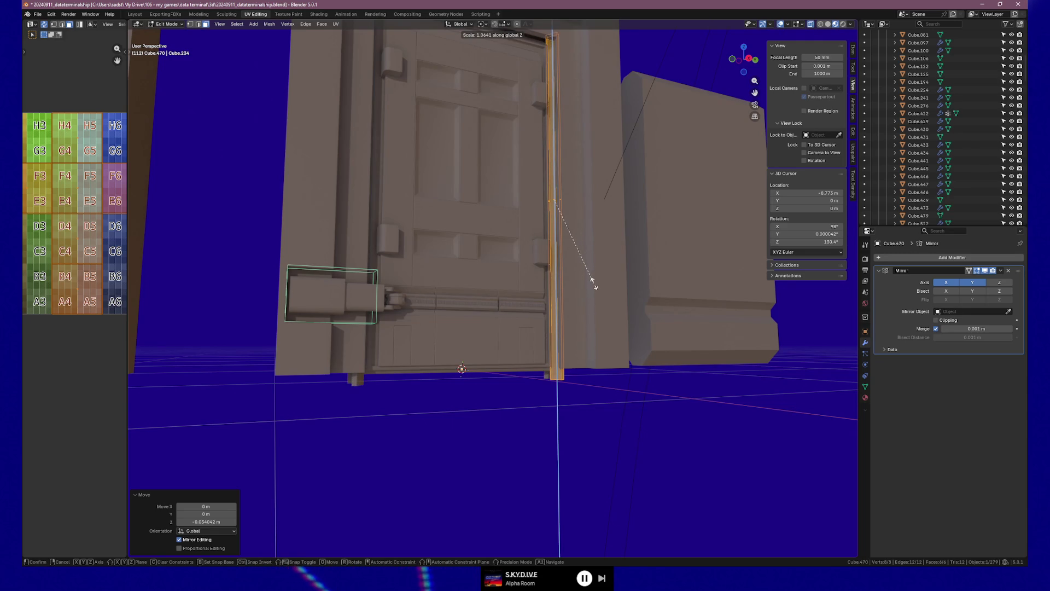
{"action": "left_click", "coordinate": [595, 279]}
{"action": "key", "text": "g"}
{"action": "key", "text": "z"}
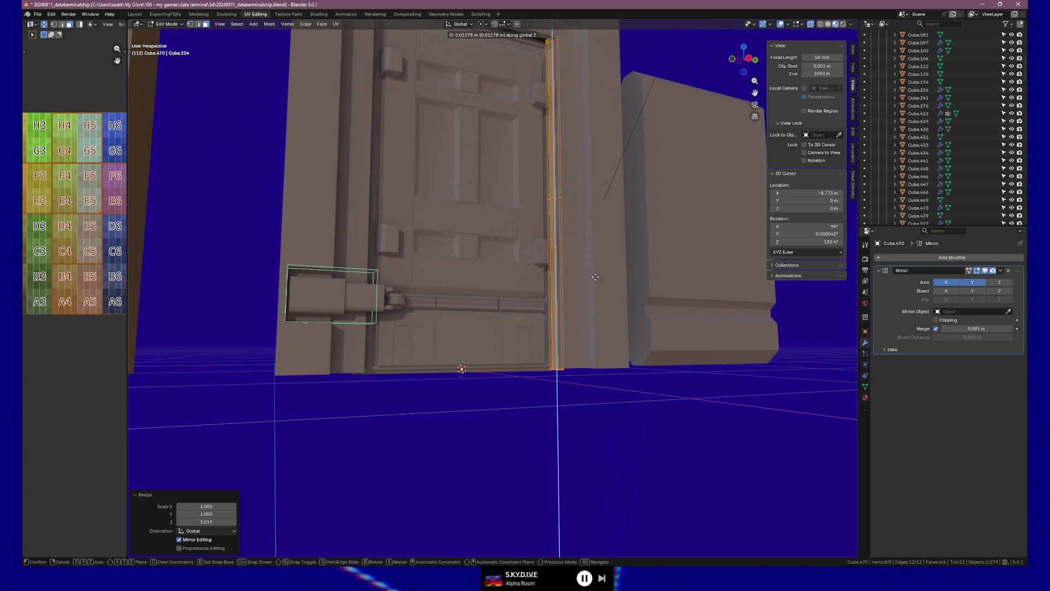
{"action": "left_click", "coordinate": [595, 276]}
{"action": "key", "text": "Tab"}
{"action": "mouse_move", "coordinate": [600, 291]}
{"action": "middle_mouse_down"}
{"action": "mouse_move", "coordinate": [335, 467]}
{"action": "mouse_move", "coordinate": [397, 441]}
{"action": "mouse_move", "coordinate": [507, 433]}
{"action": "mouse_move", "coordinate": [572, 379]}
{"action": "mouse_move", "coordinate": [572, 404]}
{"action": "mouse_move", "coordinate": [598, 395]}
{"action": "mouse_move", "coordinate": [567, 400]}
{"action": "middle_mouse_up"}
Deselect everything and orbit to view the door and its trim strips from the side.
{"action": "left_click", "coordinate": [508, 433]}
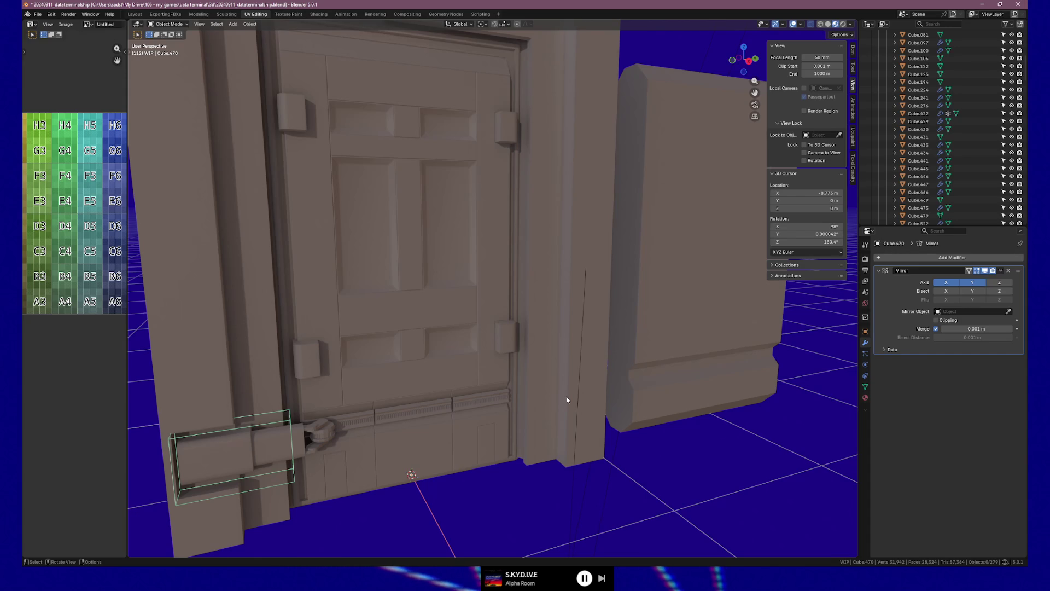
{"action": "mouse_move", "coordinate": [471, 234]}
{"action": "middle_mouse_down"}
{"action": "mouse_move", "coordinate": [426, 226]}
{"action": "mouse_move", "coordinate": [380, 248]}
{"action": "mouse_move", "coordinate": [449, 310]}
{"action": "mouse_move", "coordinate": [618, 288]}
{"action": "mouse_move", "coordinate": [531, 252]}
{"action": "mouse_move", "coordinate": [547, 258]}
{"action": "mouse_move", "coordinate": [534, 233]}
{"action": "middle_mouse_up"}
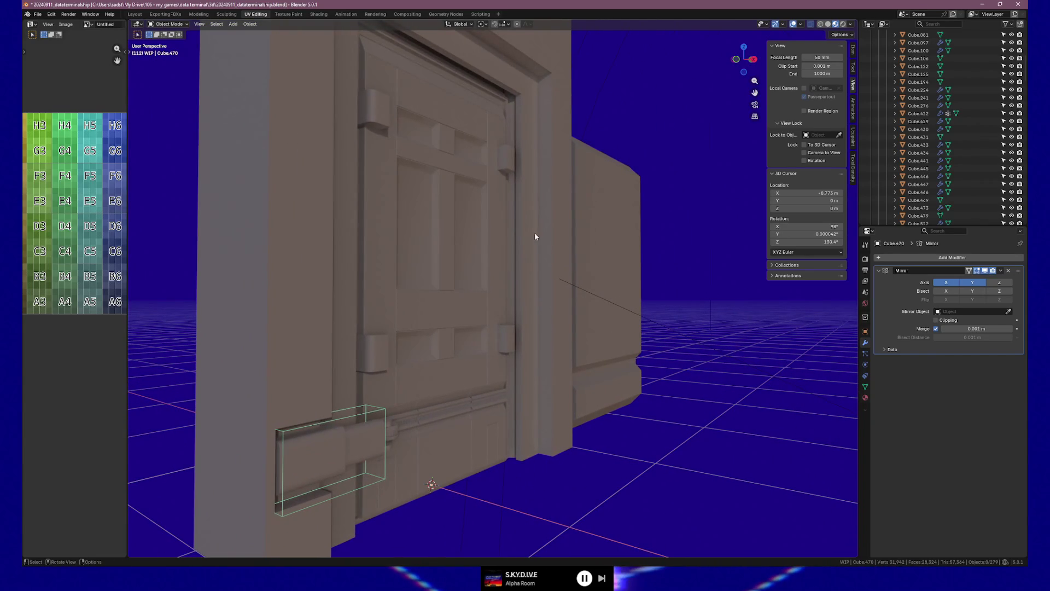